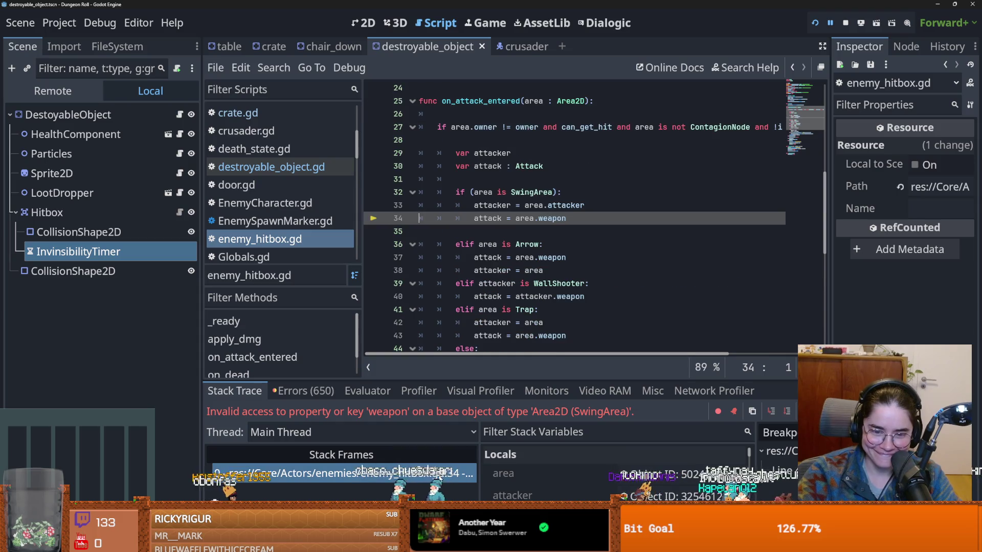
Highlight 'area' in the handler at line 34 and drag the debugger panel taller.
scroll(564, 226, up, 1)
double_click(516, 257)
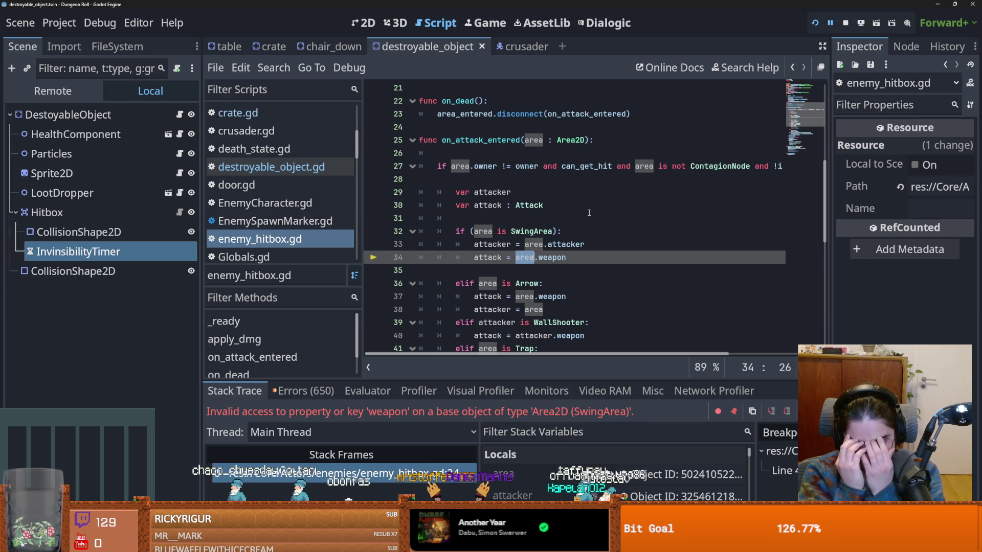
scroll(560, 187, up, 1)
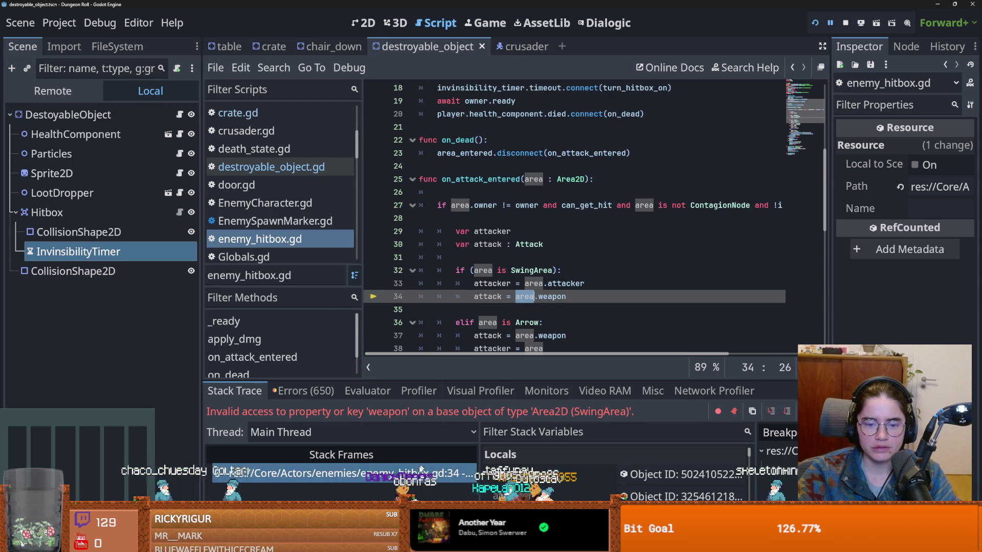
click(420, 296)
scroll(511, 271, down, 2)
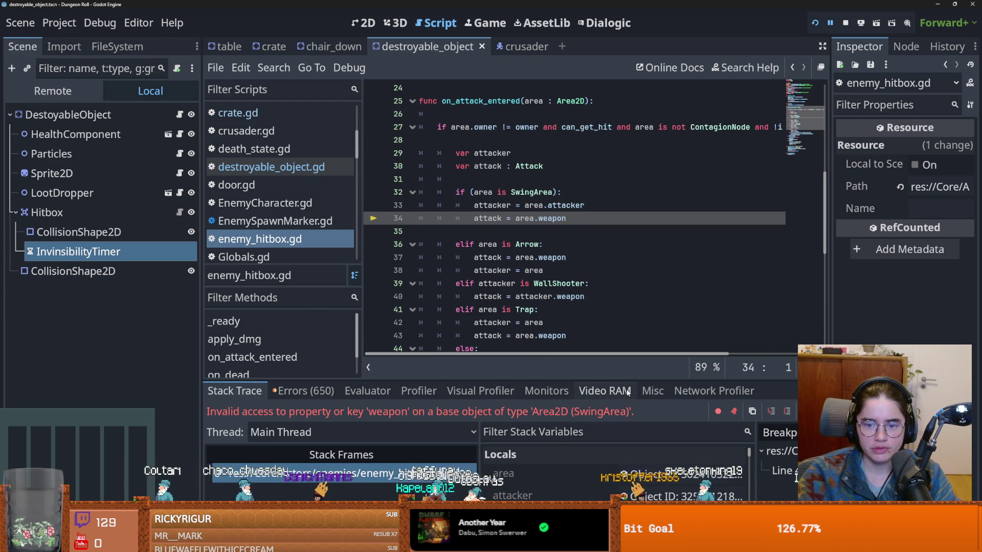
drag(623, 378, 639, 297)
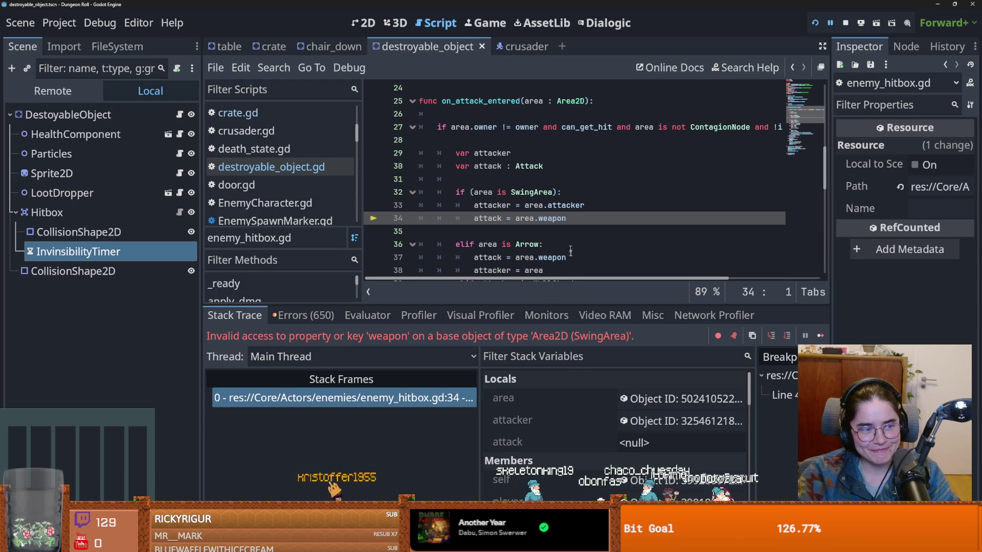
Resize the debugger columns and inspect the live SwingArea 'area' object in the Remote Inspector.
drag(483, 395, 400, 394)
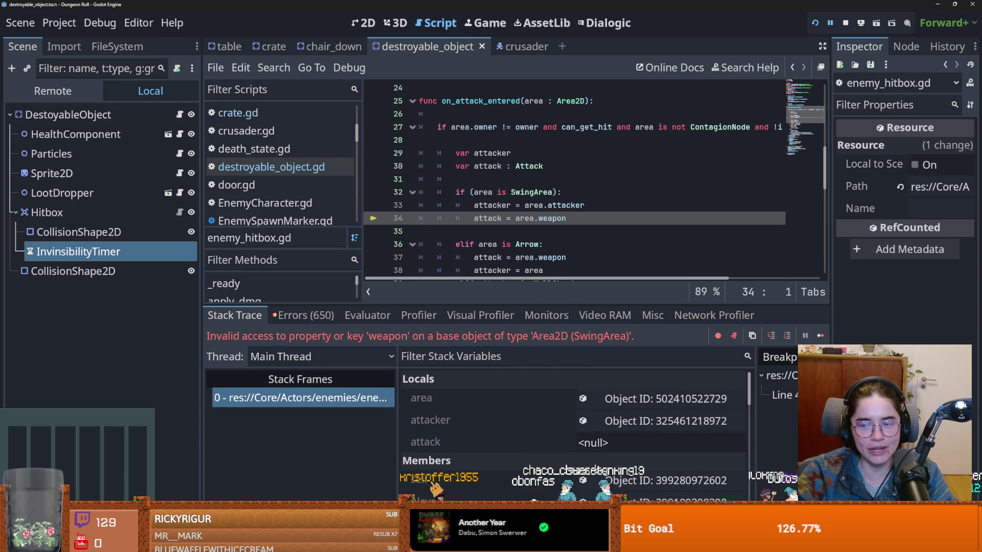
drag(756, 399, 670, 401)
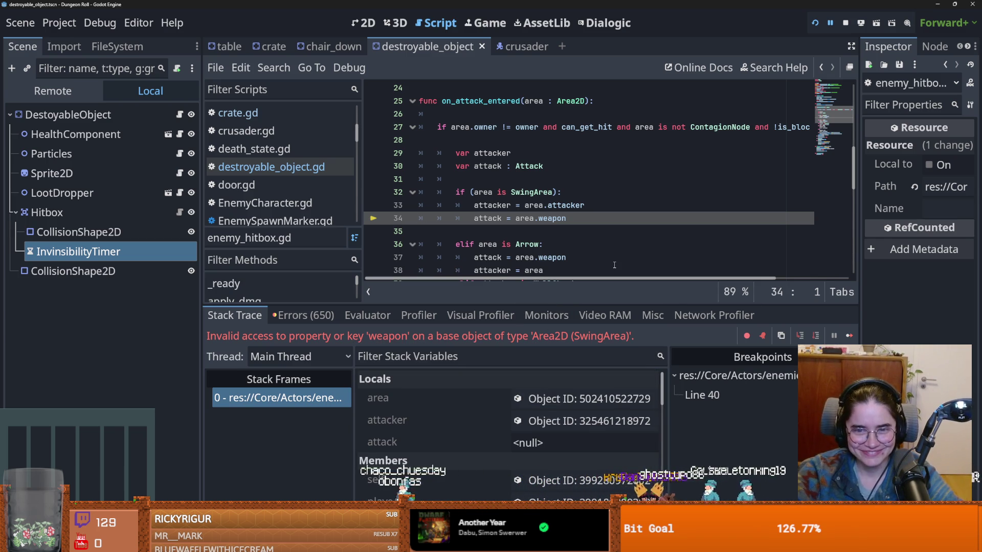
click(572, 398)
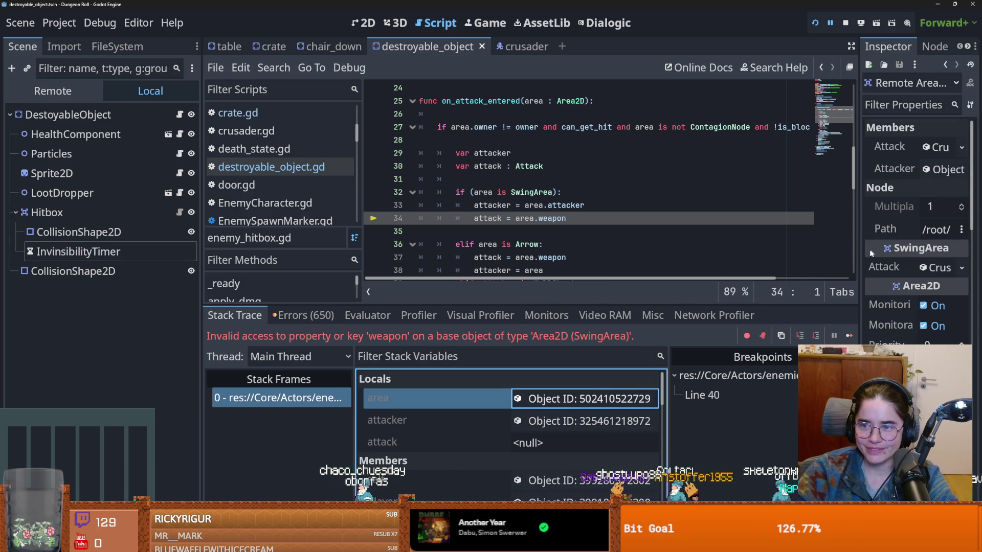
mouse_move(859, 253)
mouse_down()
mouse_move(792, 253)
mouse_move(875, 253)
mouse_up()
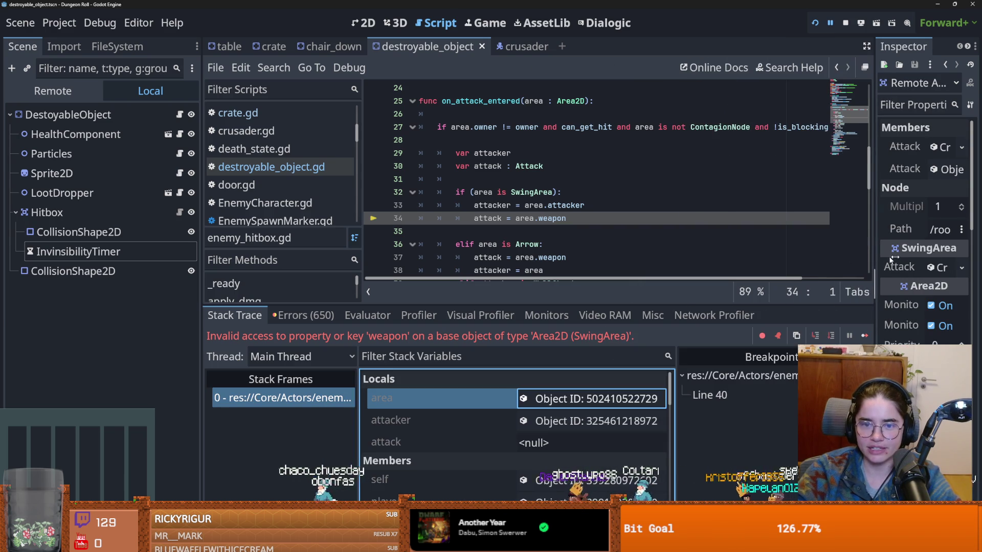
Review the uses of attack, then select 'weapon' on line 34 for replacement.
click(536, 243)
click(529, 218)
double_click(487, 219)
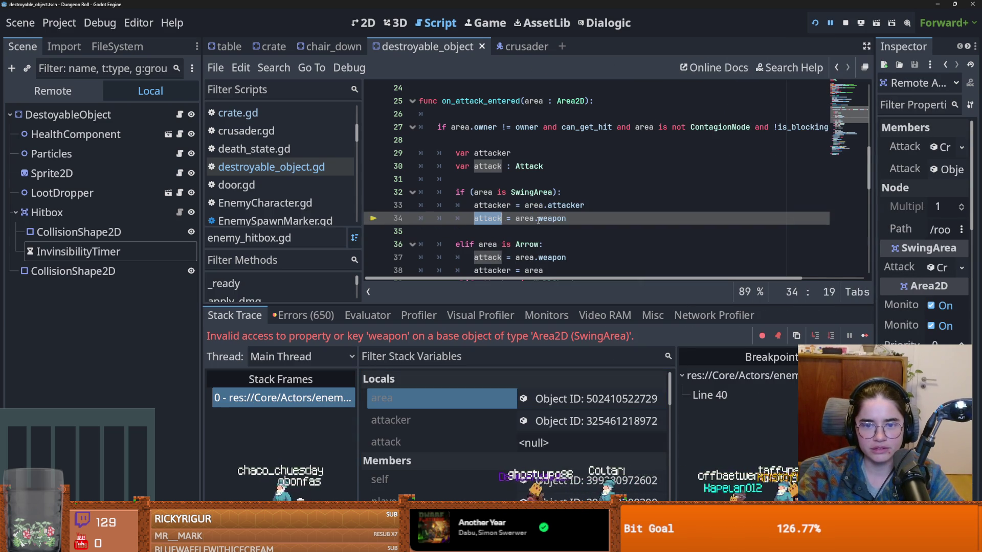
click(529, 220)
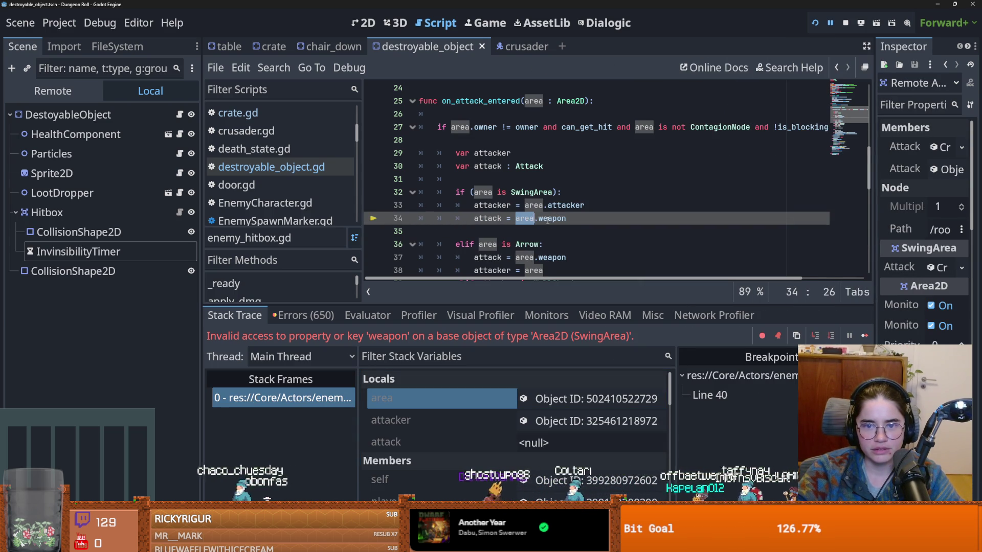
double_click(552, 218)
Autocomplete 'attack' in place of 'weapon' on line 34, save, and select 'area.attack' to copy.
text(at)
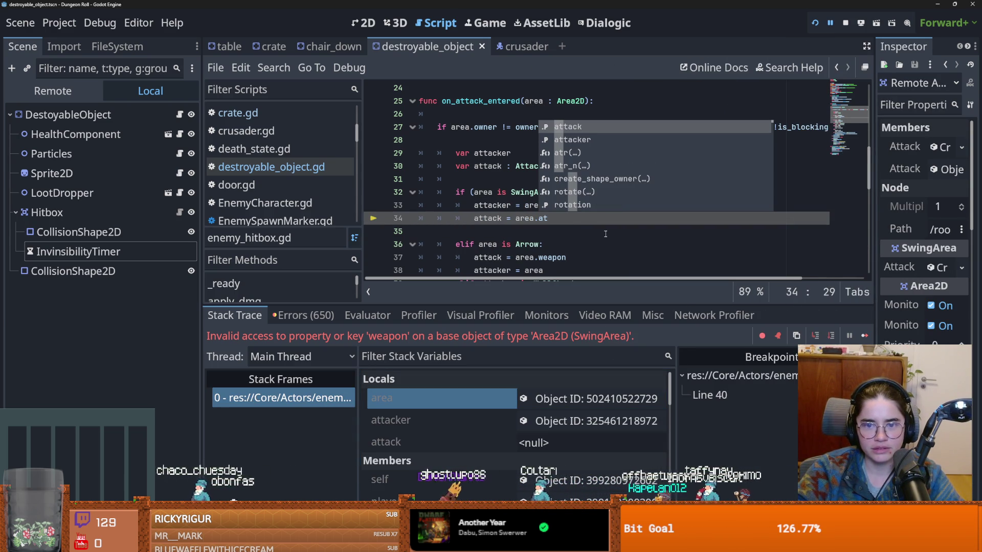
key(Return)
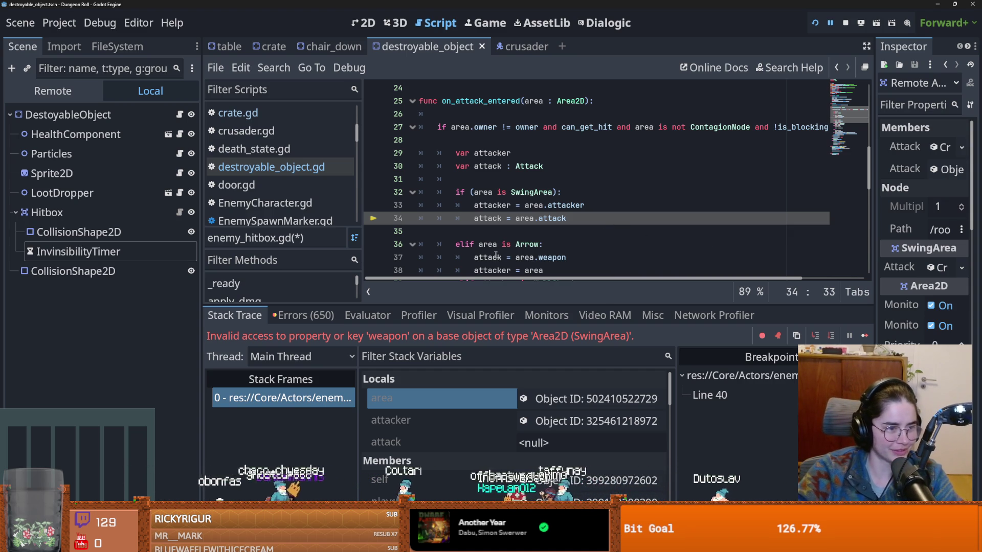
mouse_move(493, 242)
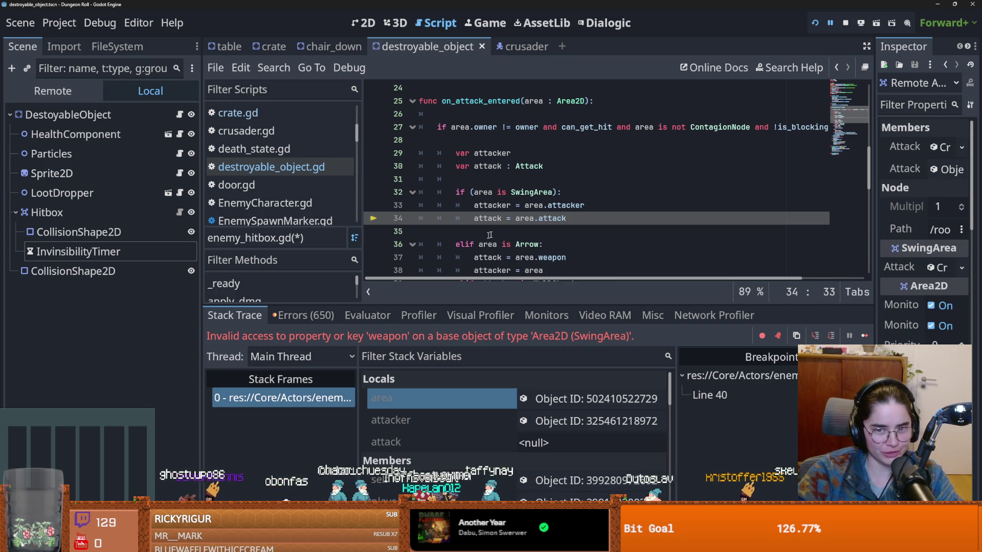
key(Down)
key(ctrl+s)
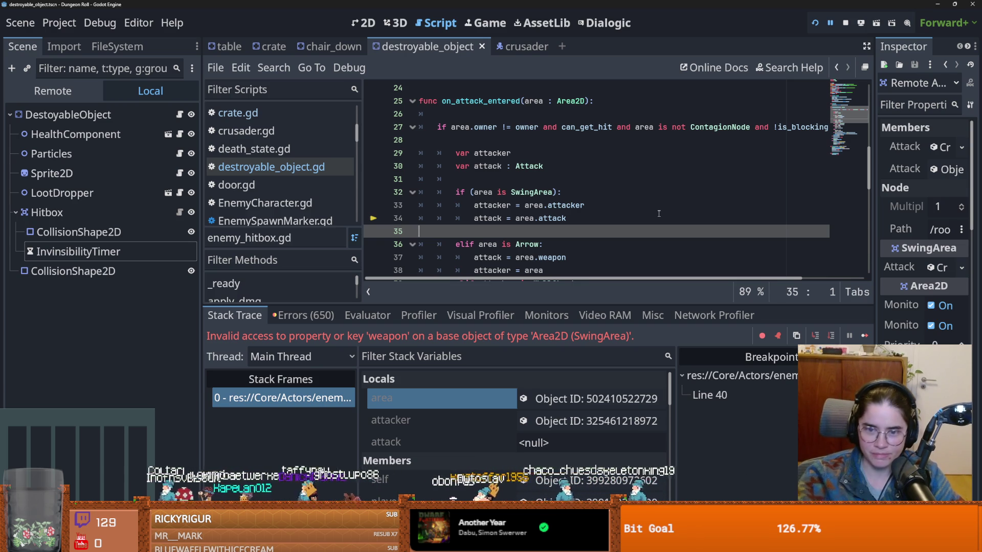
scroll(658, 214, down, 2)
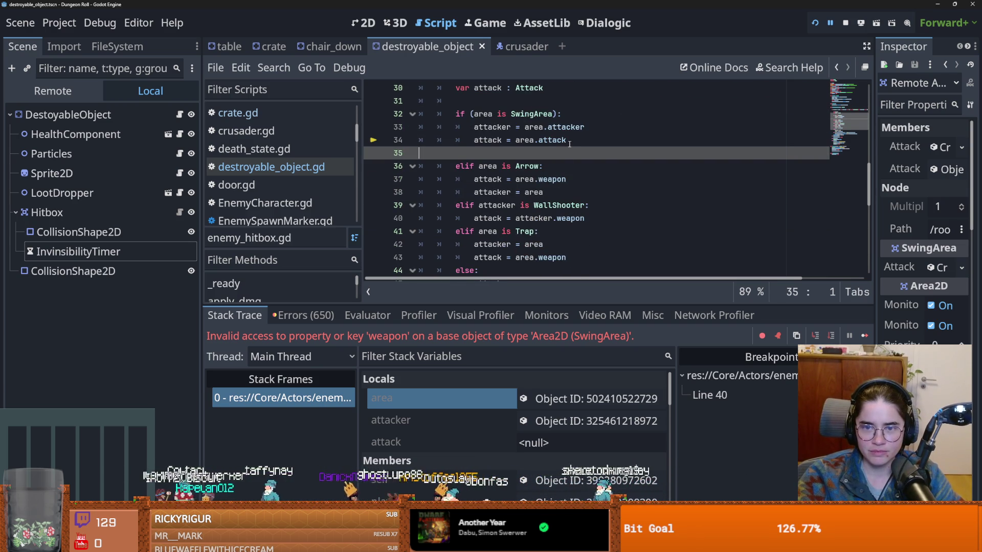
drag(575, 142, 516, 141)
key(ctrl+c)
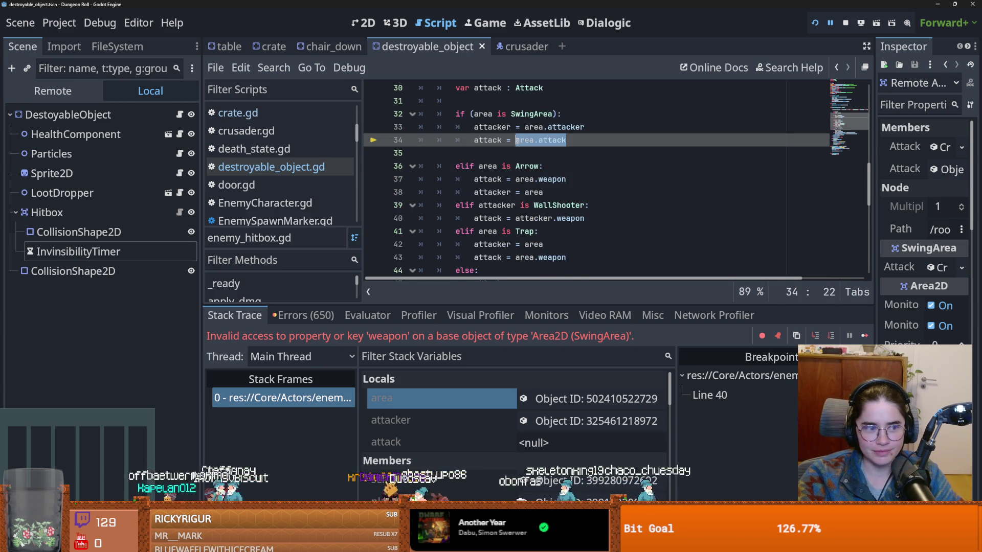
Paste 'area.attack' over 'area' on the Arrow line 37 and the Trap line 43.
double_click(527, 179)
key(ctrl+v)
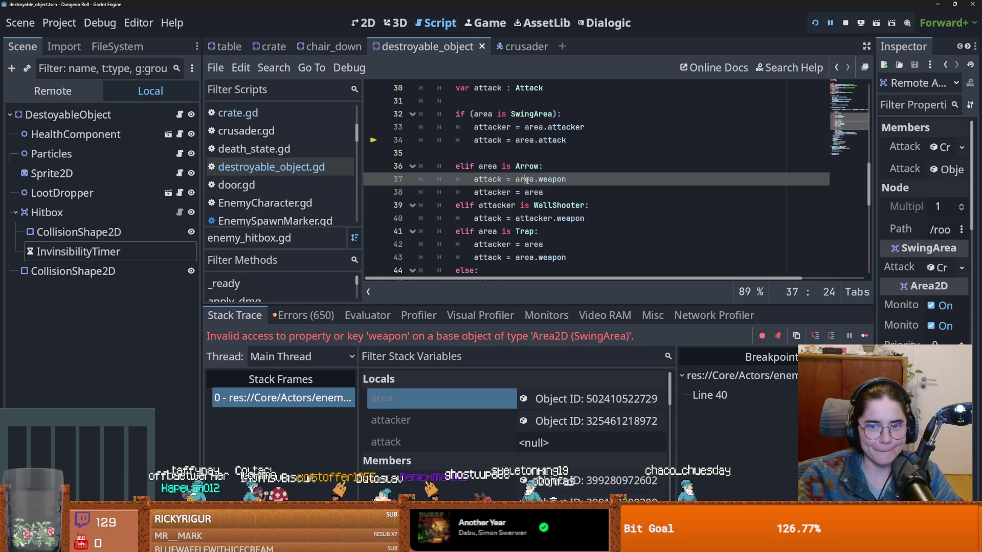
text(attack.)
scroll(549, 204, down, 1)
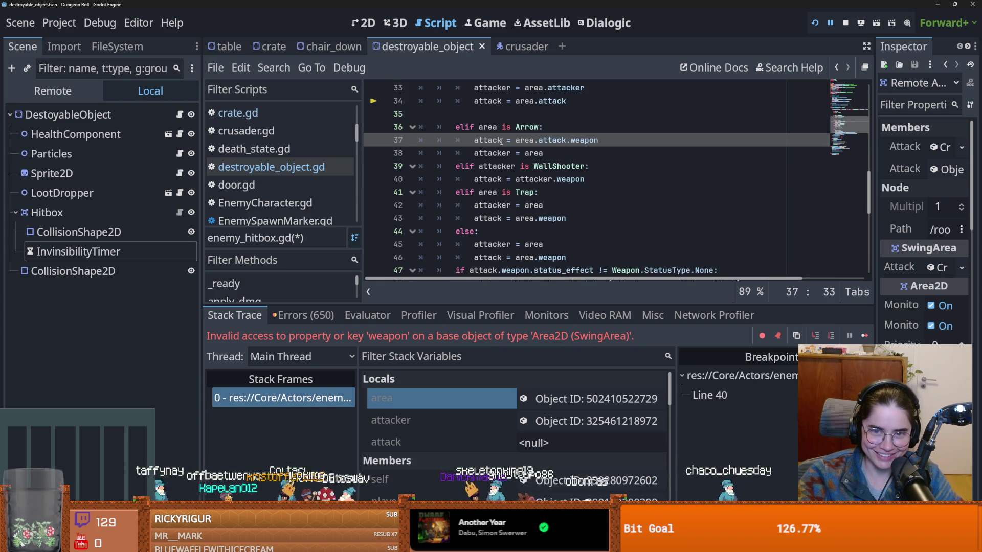
double_click(527, 218)
key(ctrl+v)
scroll(532, 204, down, 2)
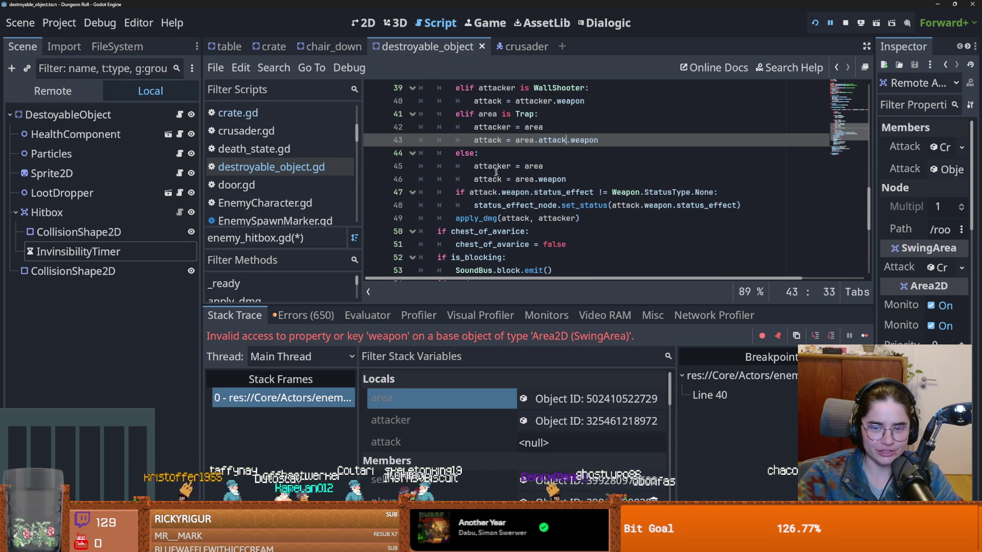
Append '.attack' after 'area' on the fallback line 46.
click(530, 179)
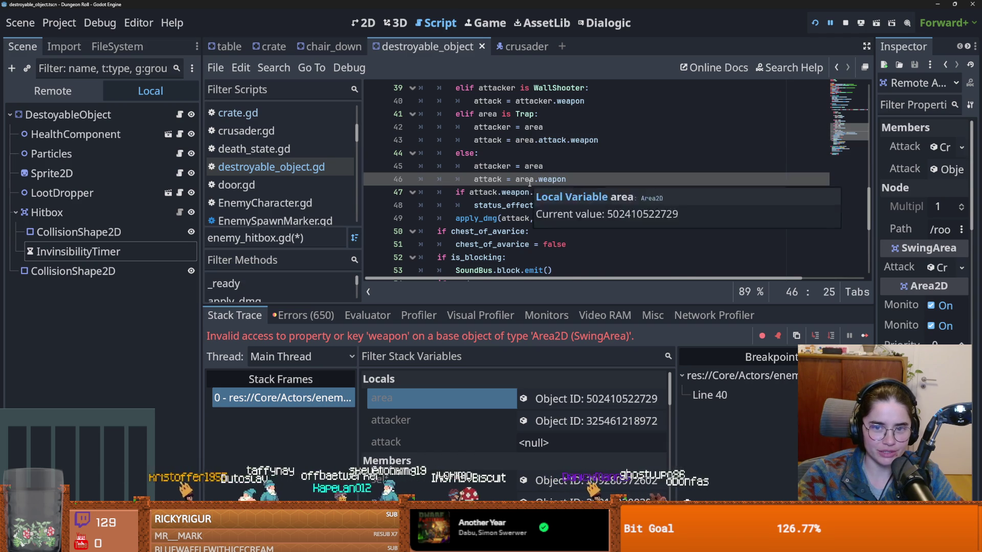
scroll(542, 190, up, 2)
scroll(548, 193, down, 2)
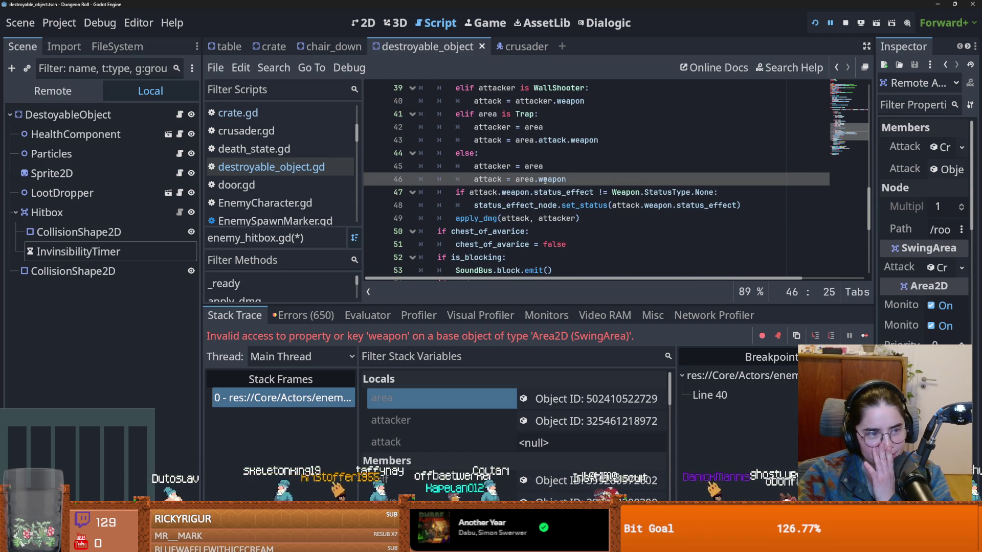
scroll(544, 180, down, 2)
scroll(545, 180, up, 2)
double_click(524, 179)
key(Right)
text(.attack)
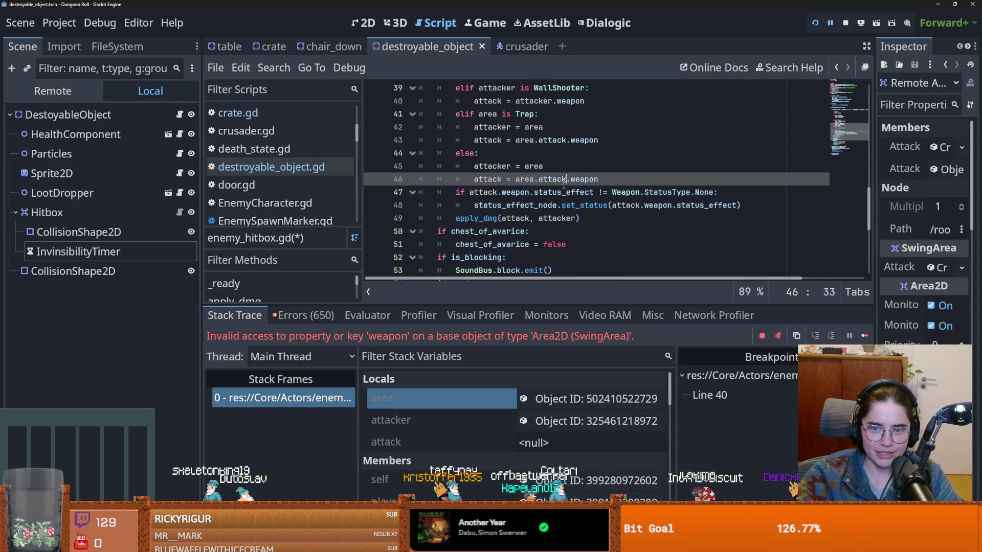
Delete the leftover 'weapon' from lines 46, 43 and 37.
scroll(512, 179, down, 1)
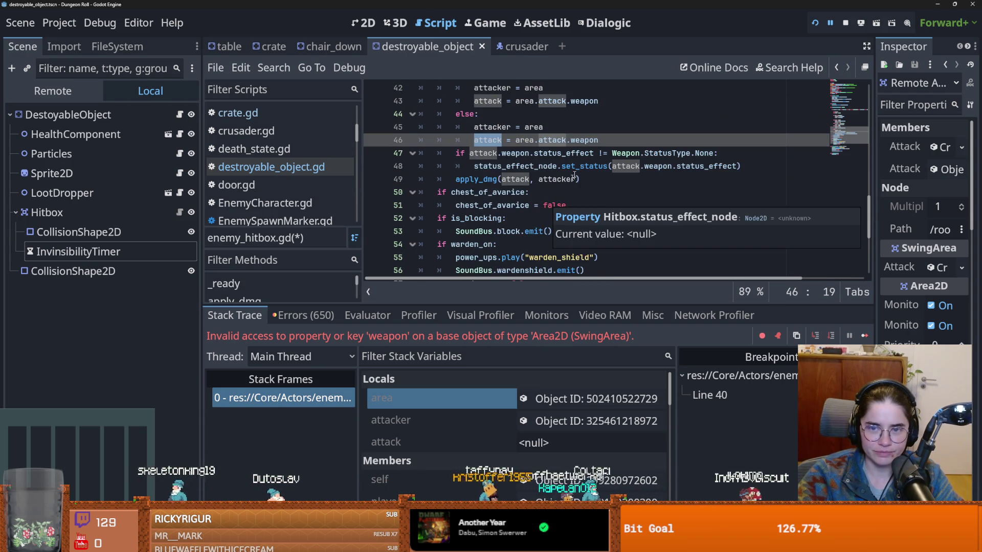
double_click(585, 140)
key(BackSpace)
key(BackSpace)
double_click(583, 101)
key(BackSpace)
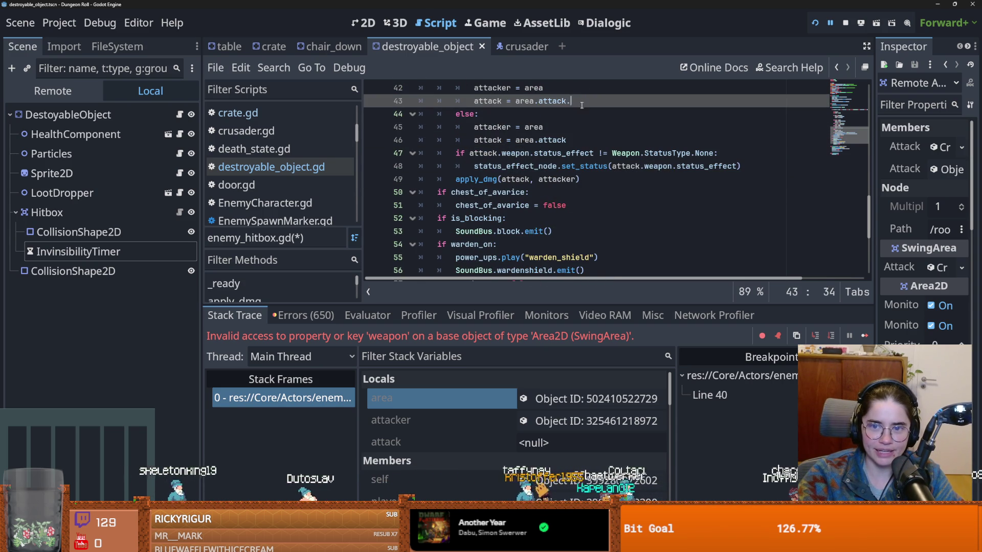
scroll(597, 128, up, 4)
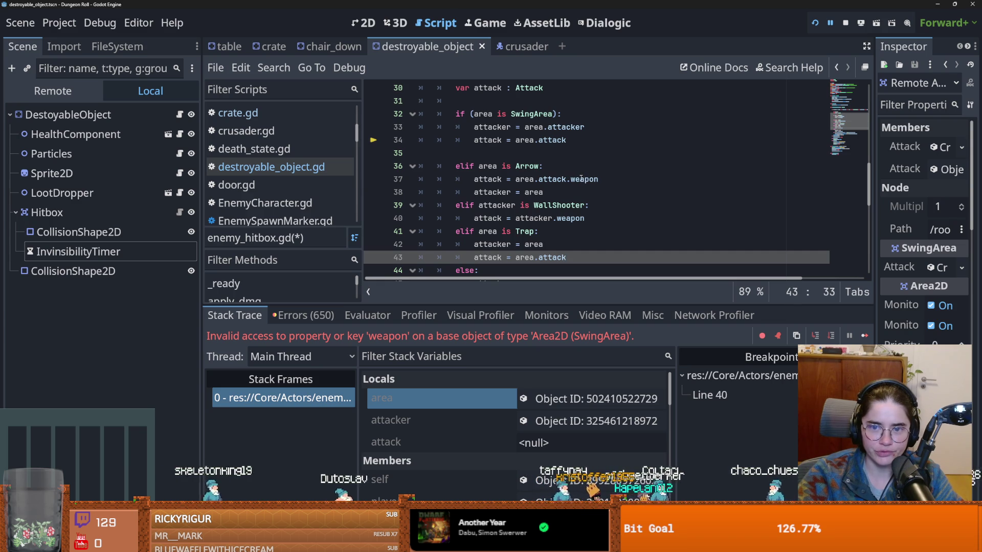
double_click(581, 179)
key(BackSpace)
Add a blank line after line 46, then trace attack into the apply_dmg definition.
click(571, 128)
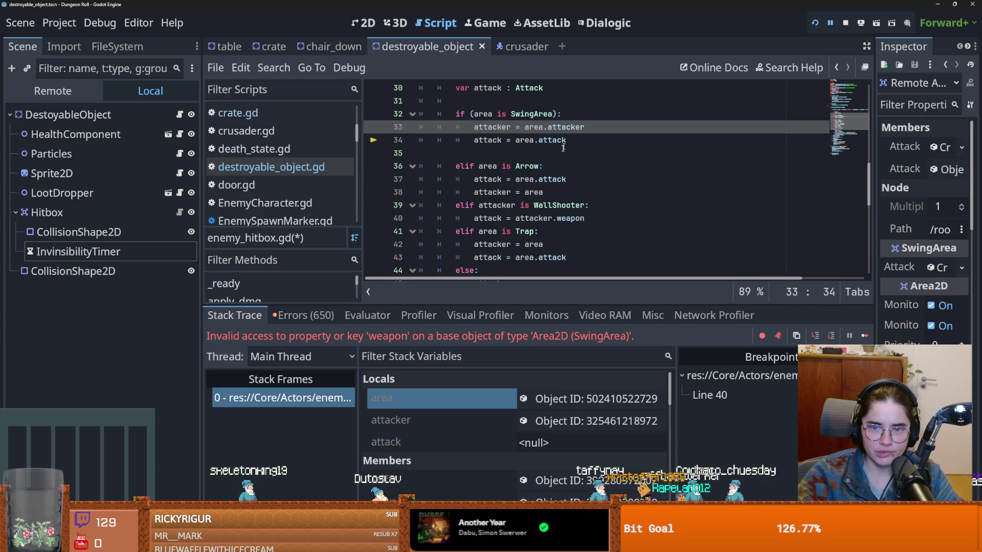
scroll(564, 143, down, 5)
scroll(573, 142, up, 1)
click(584, 140)
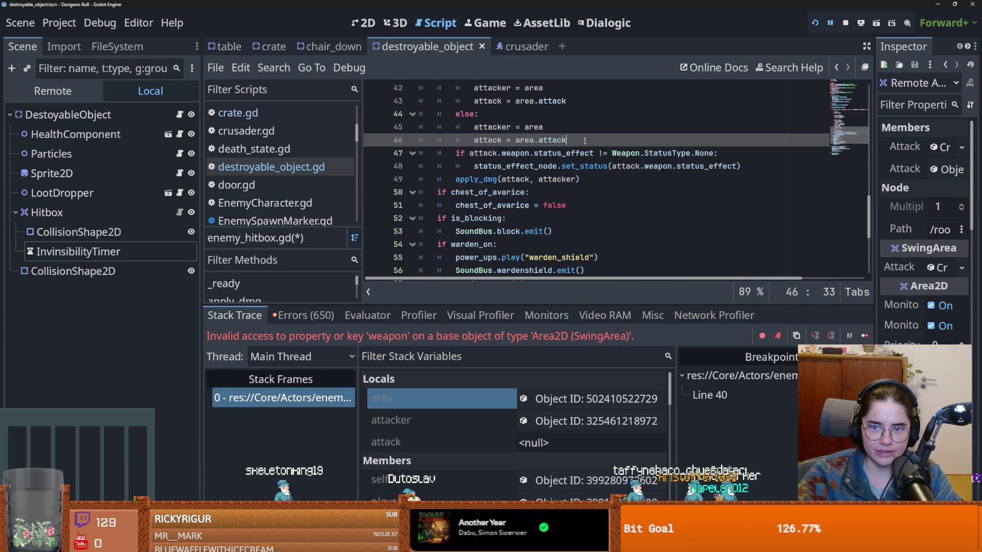
key(Return)
double_click(626, 179)
scroll(511, 225, down, 1)
double_click(515, 163)
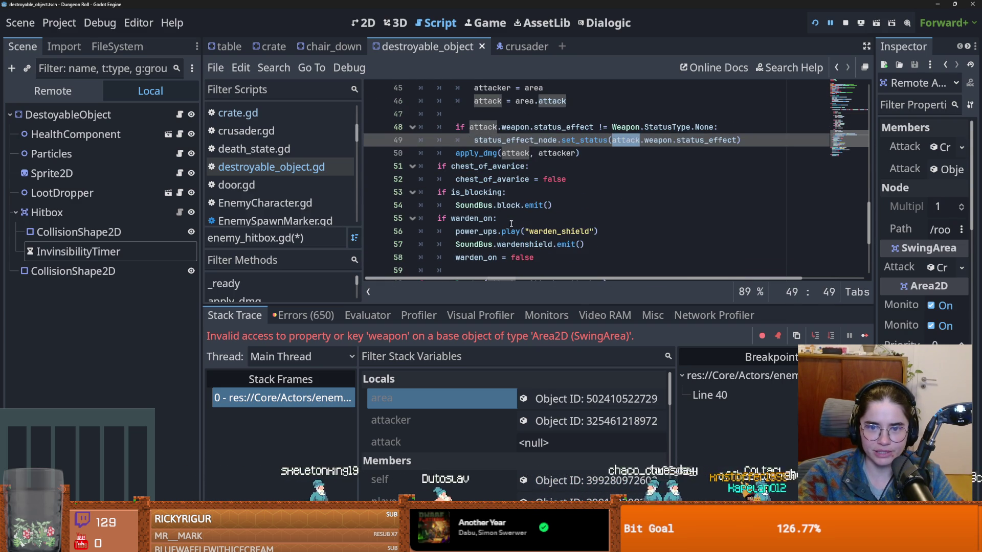
scroll(520, 176, down, 1)
ctrl+click(484, 154)
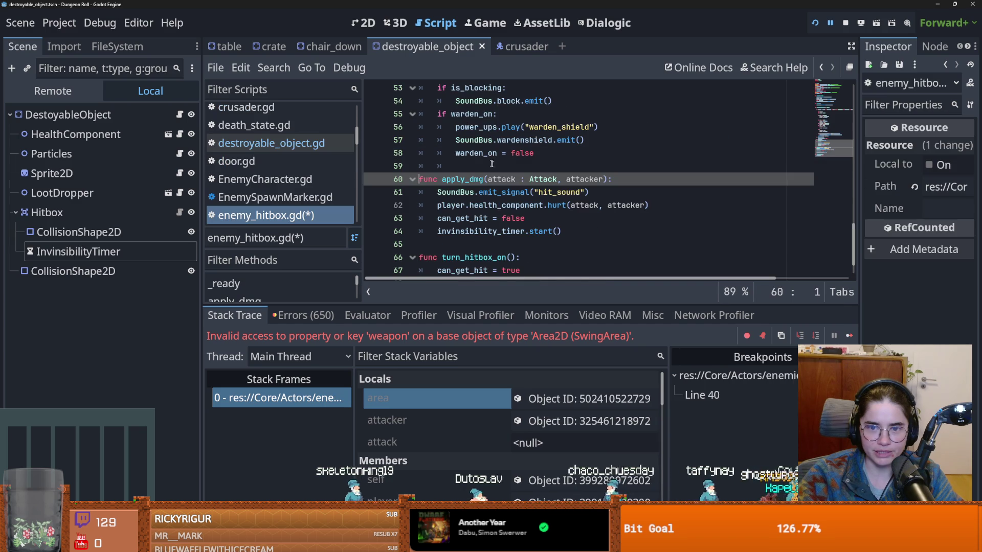
Follow hurt into health_component.gd, check dmg on line 23, and run the project with F5.
click(558, 206)
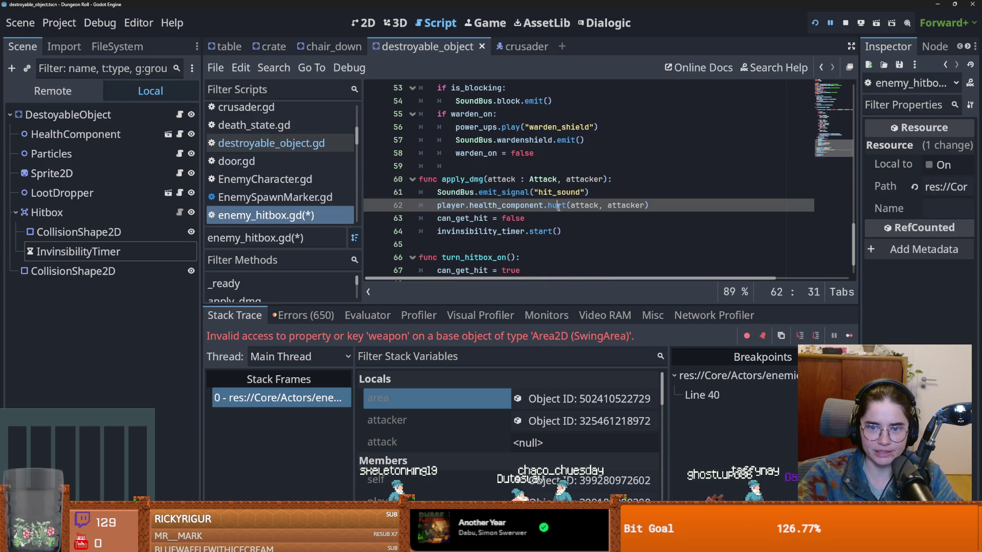
click(179, 134)
key(ctrl+s)
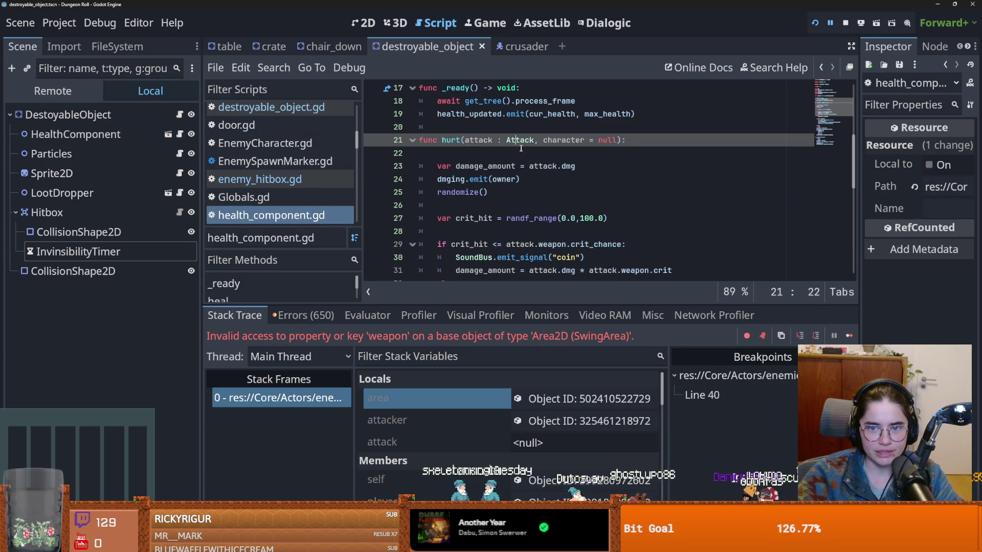
click(573, 167)
double_click(568, 167)
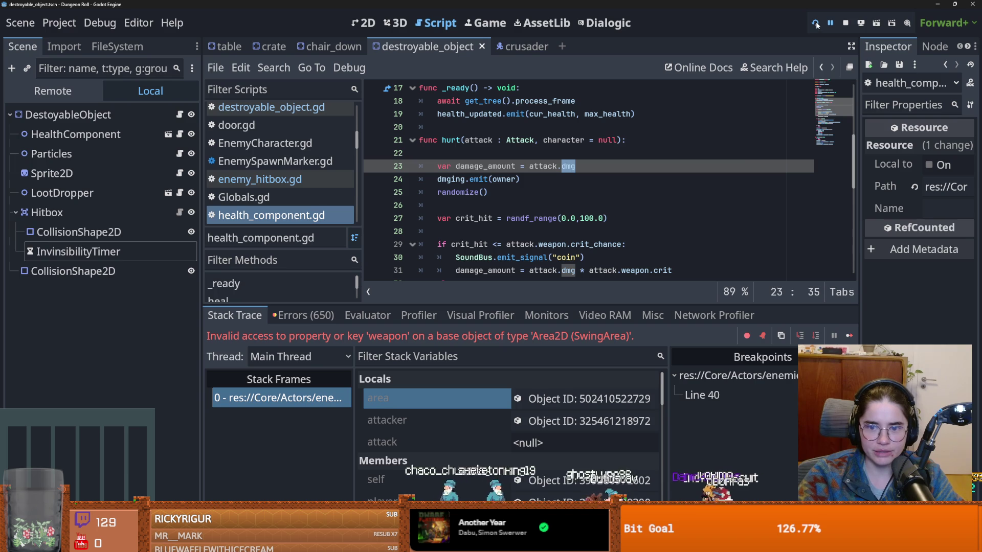
key(F5)
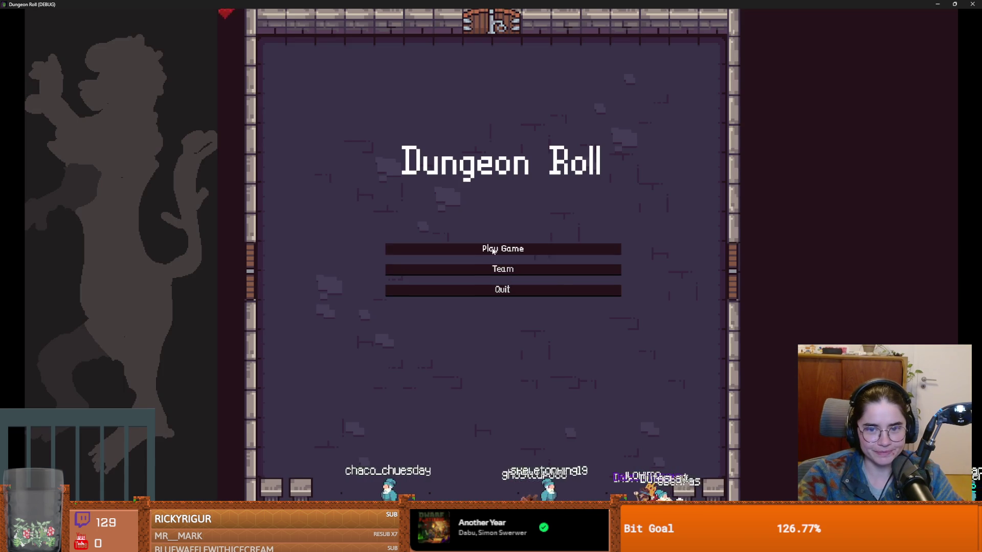
Start a Crusader run, attack the lower-left and upper-left crates, then leave fullscreen.
click(511, 249)
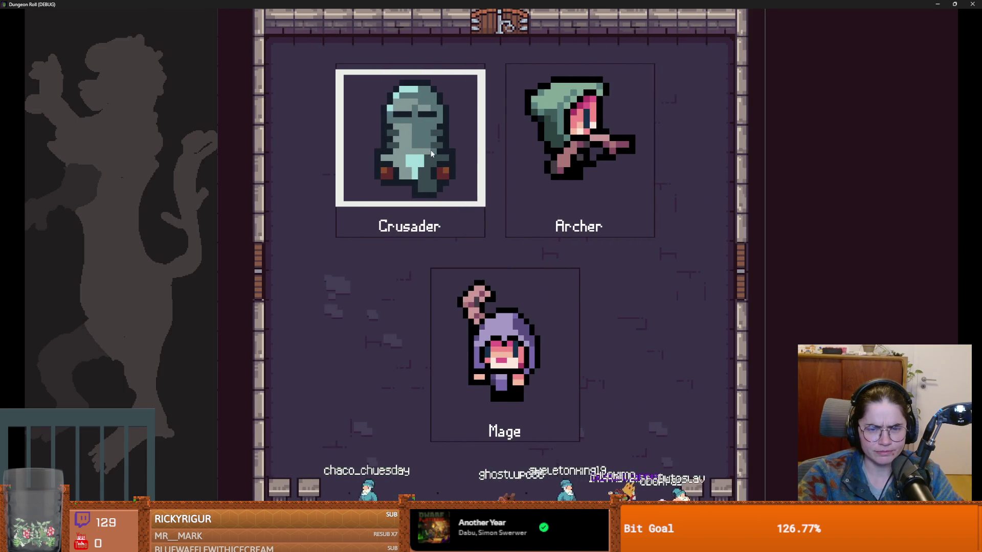
click(421, 225)
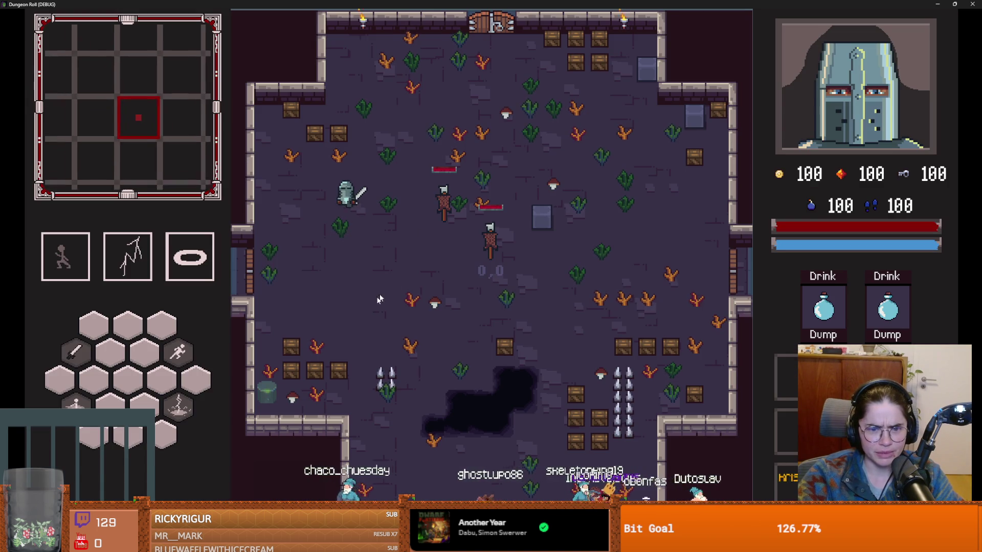
click(326, 379)
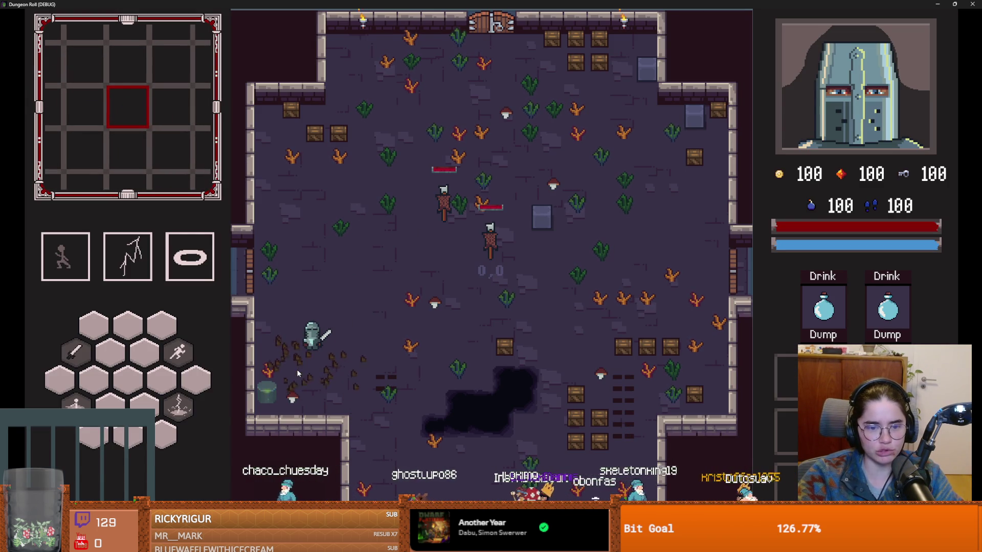
key(w)
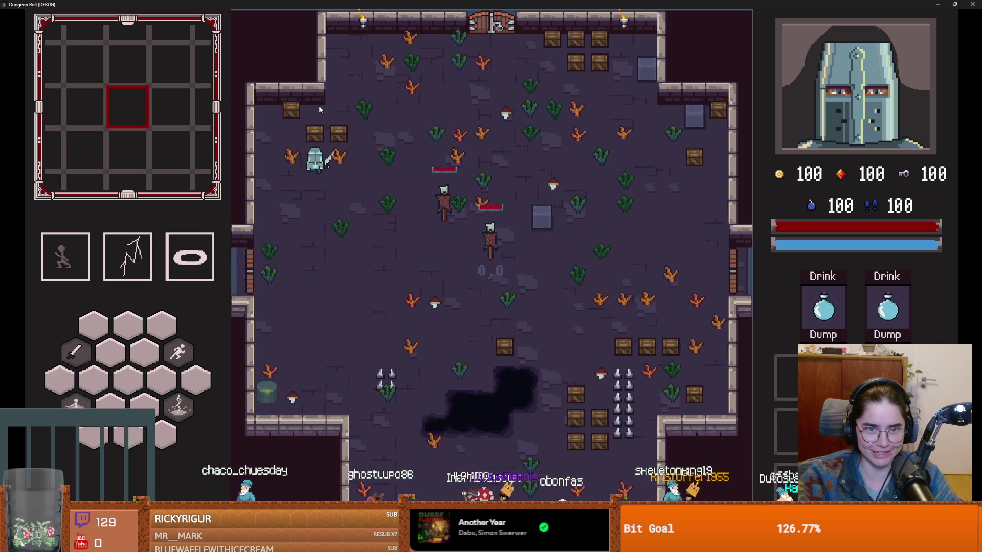
click(311, 106)
key(a)
click(307, 102)
key(super+Down)
Set the destroyable_object InvisibilityTimer wait time to 0.3, save, and briefly rerun the game.
click(589, 207)
click(955, 162)
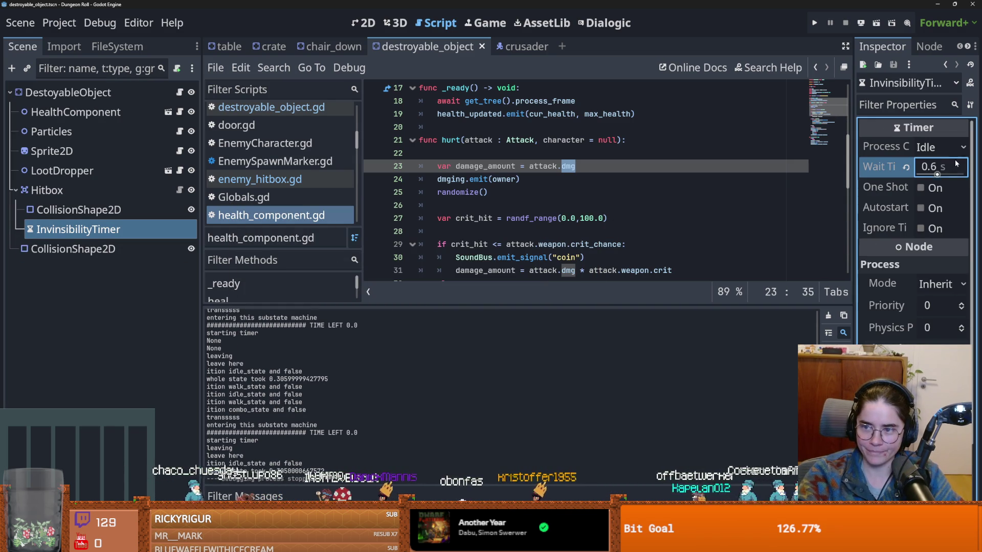
key(Return)
key(ctrl+s)
click(812, 24)
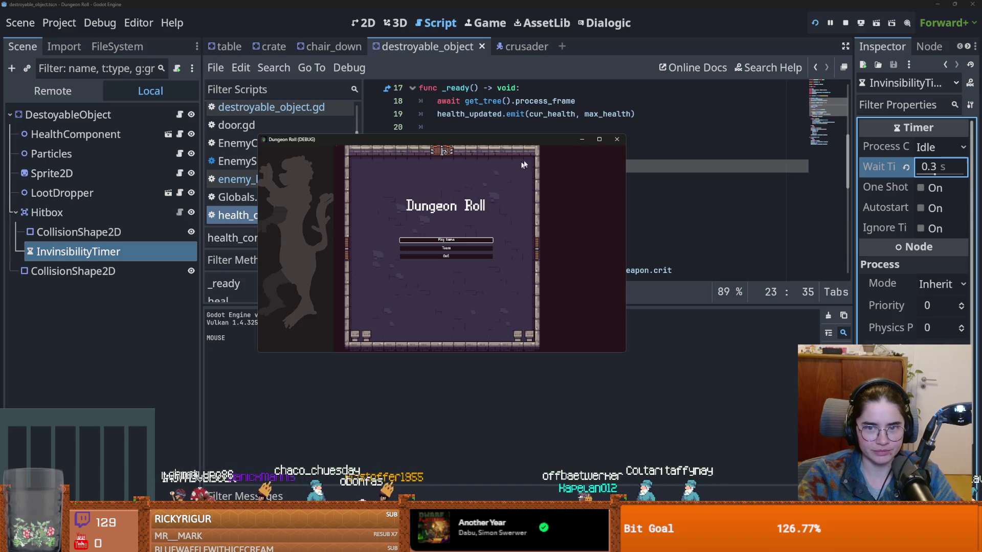
click(610, 140)
Set the crate scene's InvisibilityTimer wait time to 0.3 and save it.
click(270, 47)
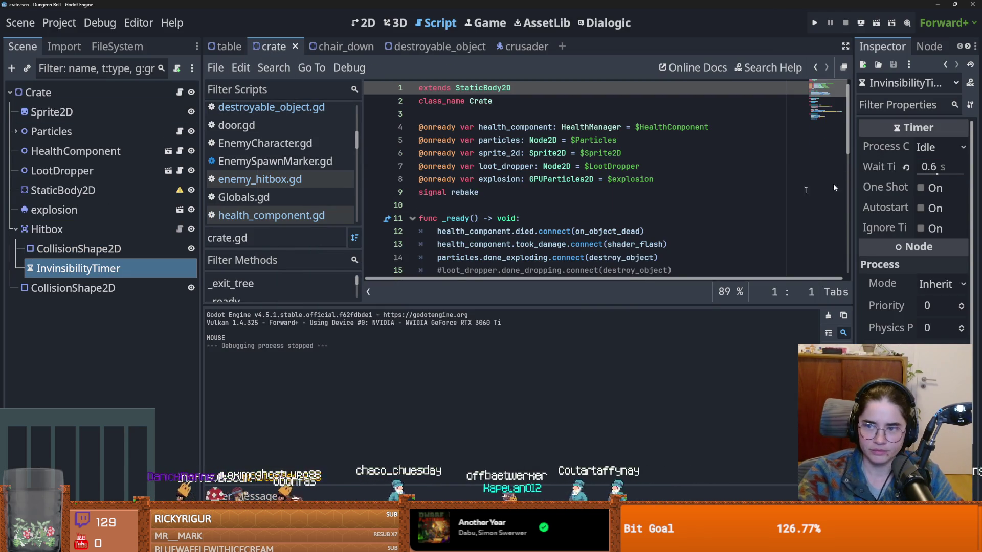
click(932, 168)
text(0.3)
key(Return)
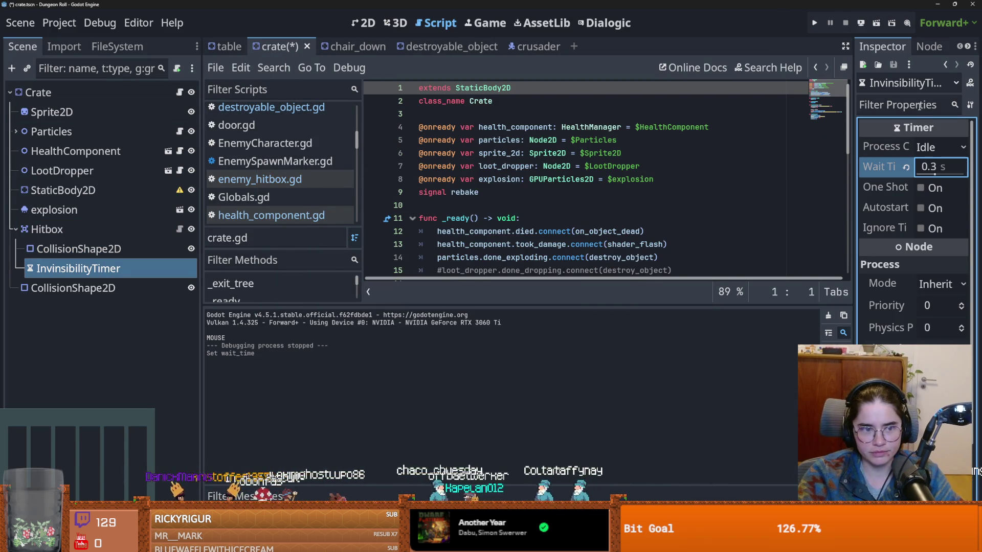
key(ctrl+s)
click(353, 47)
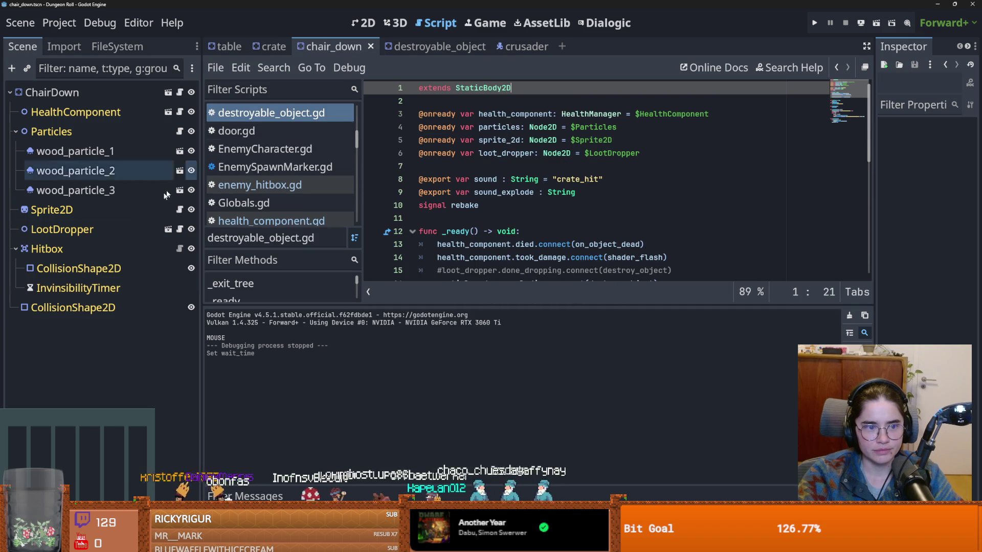
Inspect the table's Hitbox, then paste a copy of the crate's InvisibilityTimer under it.
click(228, 47)
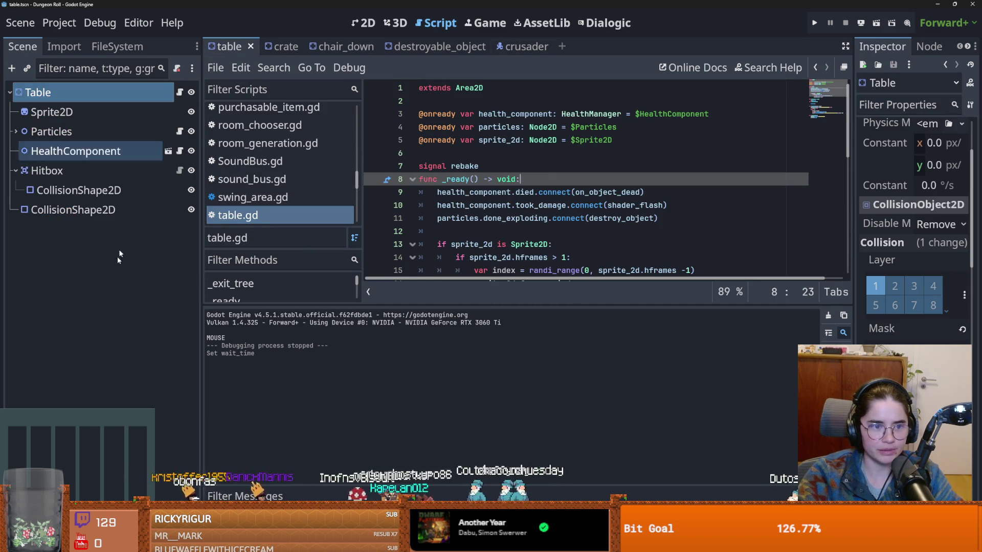
click(85, 192)
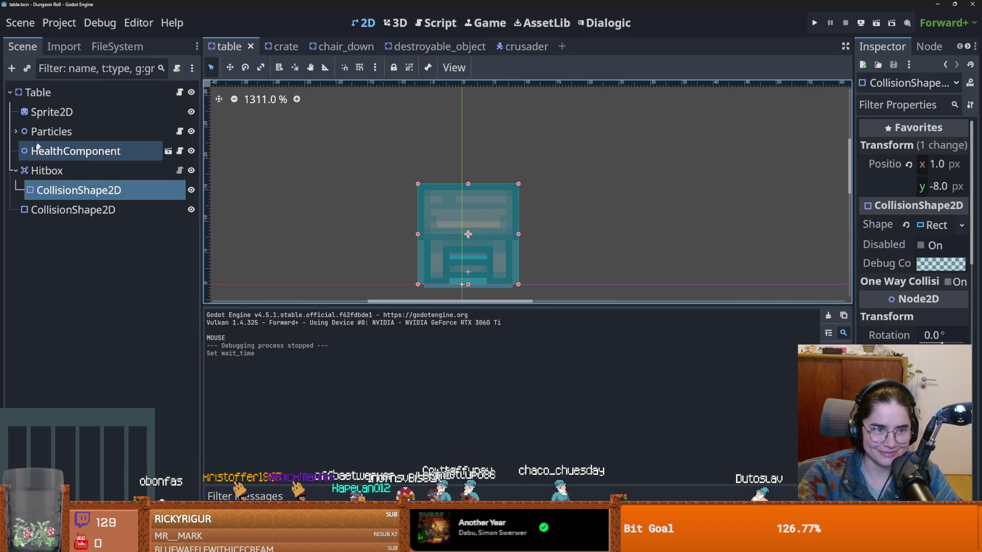
click(42, 174)
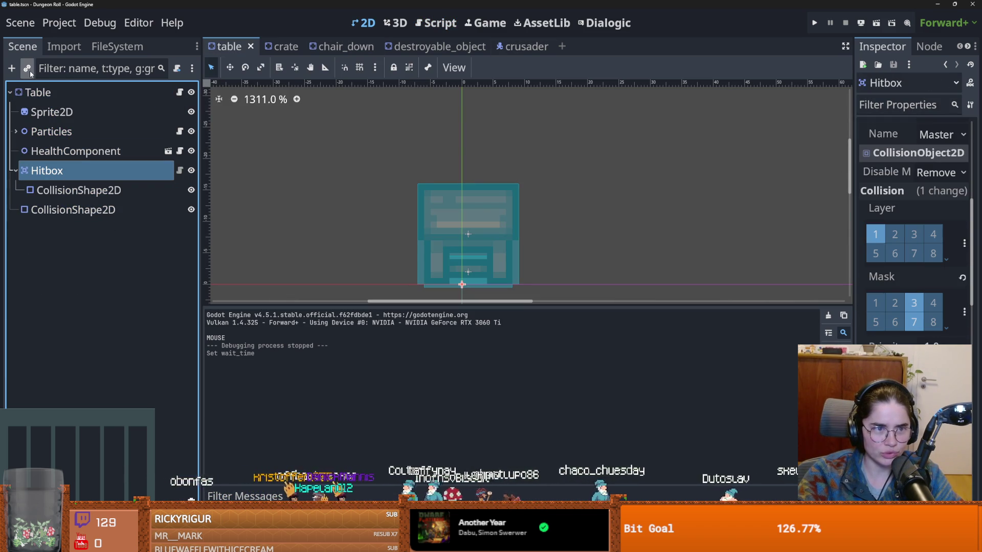
click(274, 47)
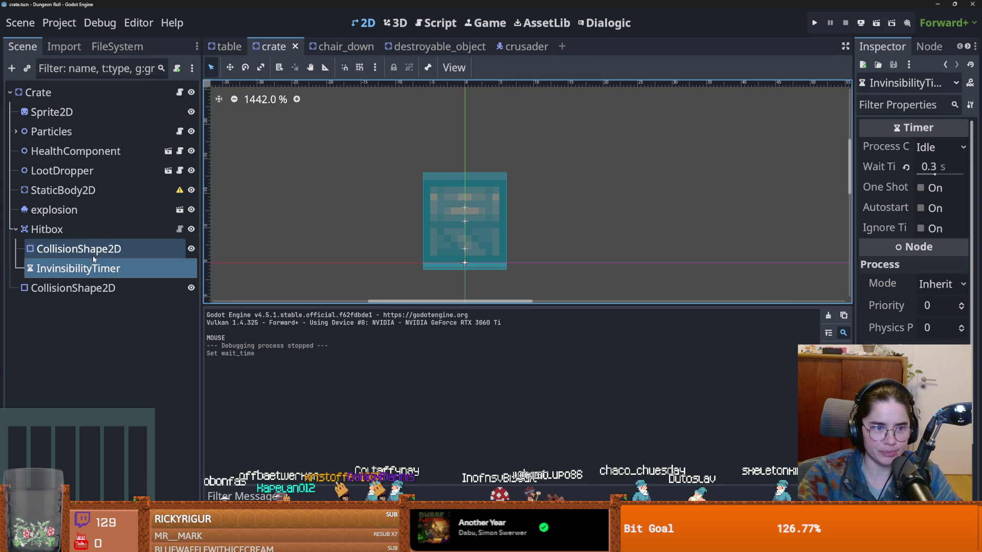
key(ctrl+c)
key(ctrl+shift+Tab)
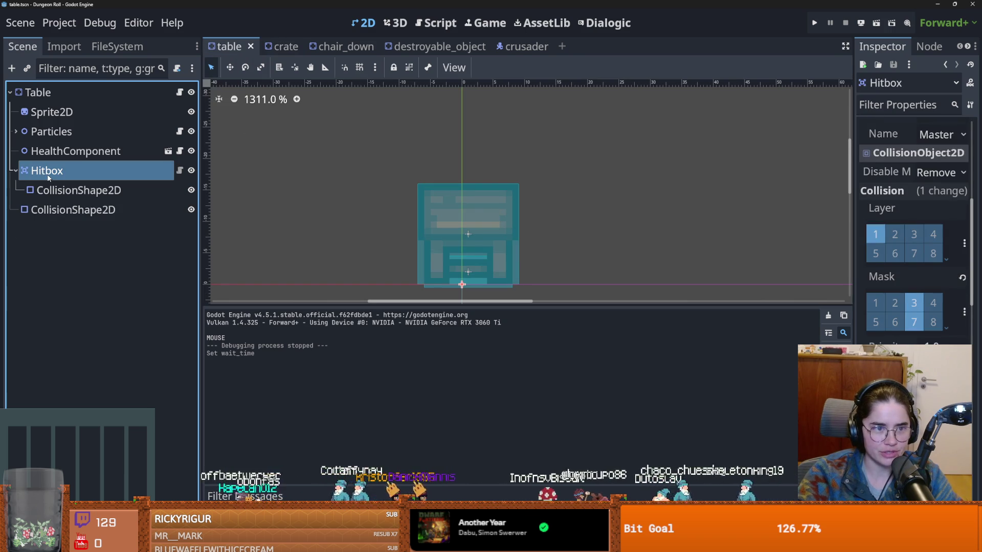
key(ctrl+v)
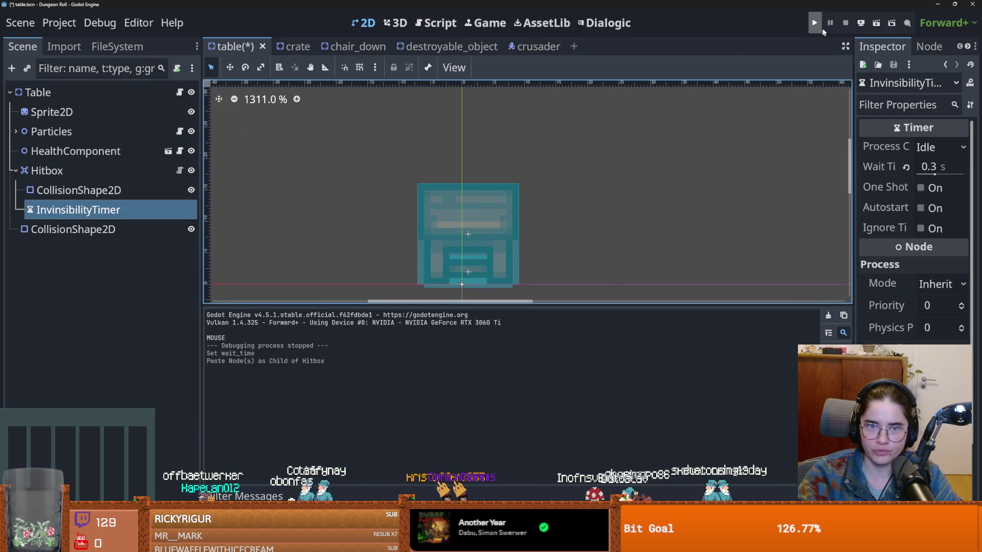
Save the table scene and relaunch the game as the Crusader.
click(820, 27)
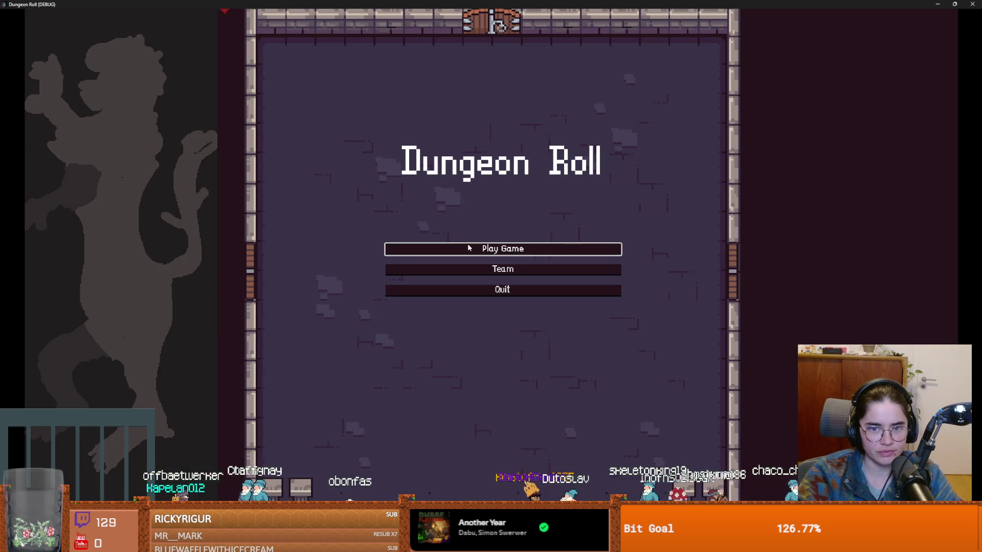
click(469, 248)
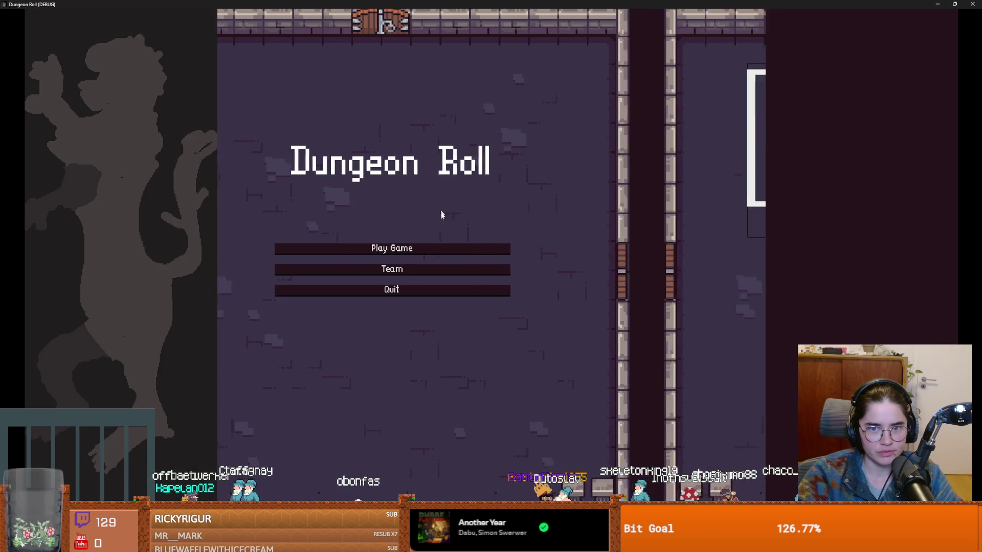
click(400, 194)
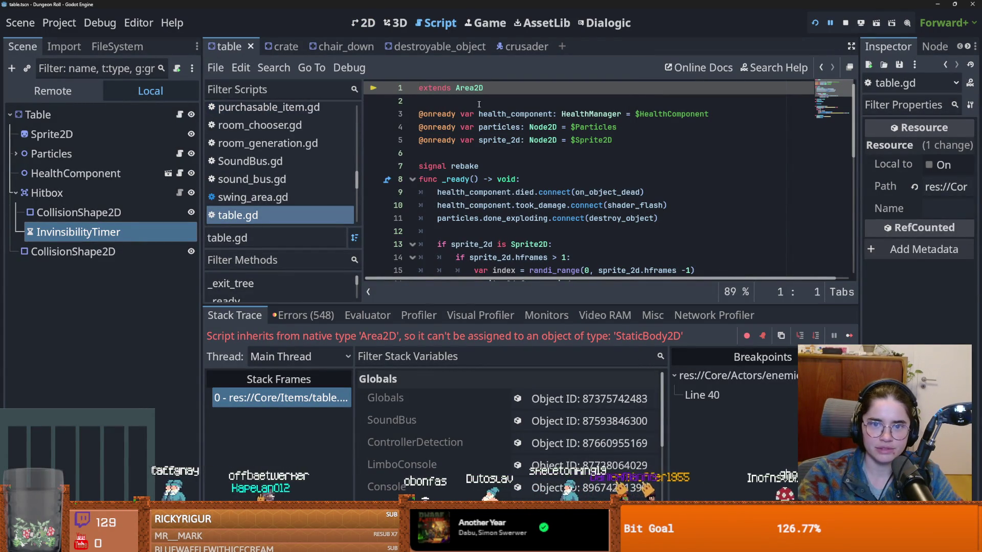
Make table.gd extend StaticBody2D and relaunch a new game.
text(t)
key(Down)
key(Down)
key(Down)
key(Return)
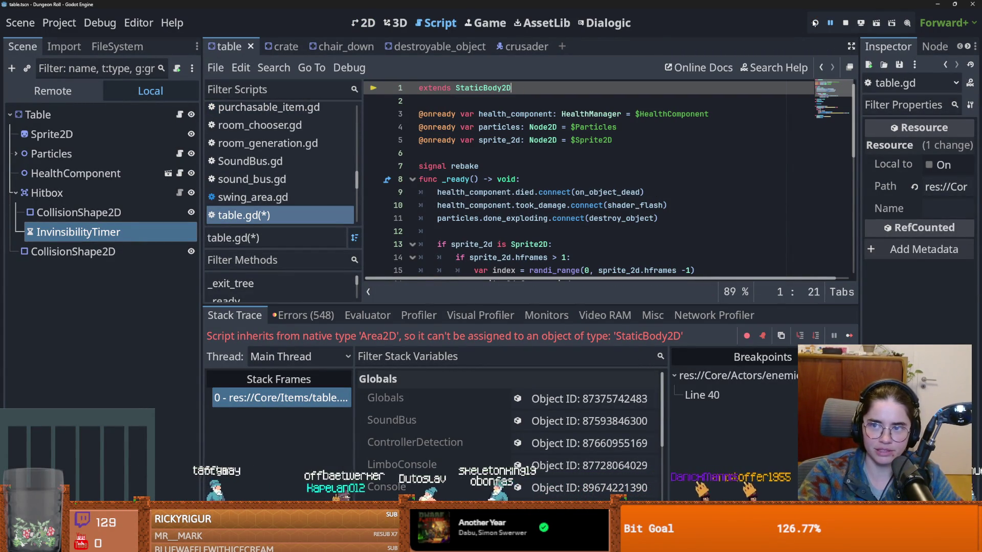
click(814, 23)
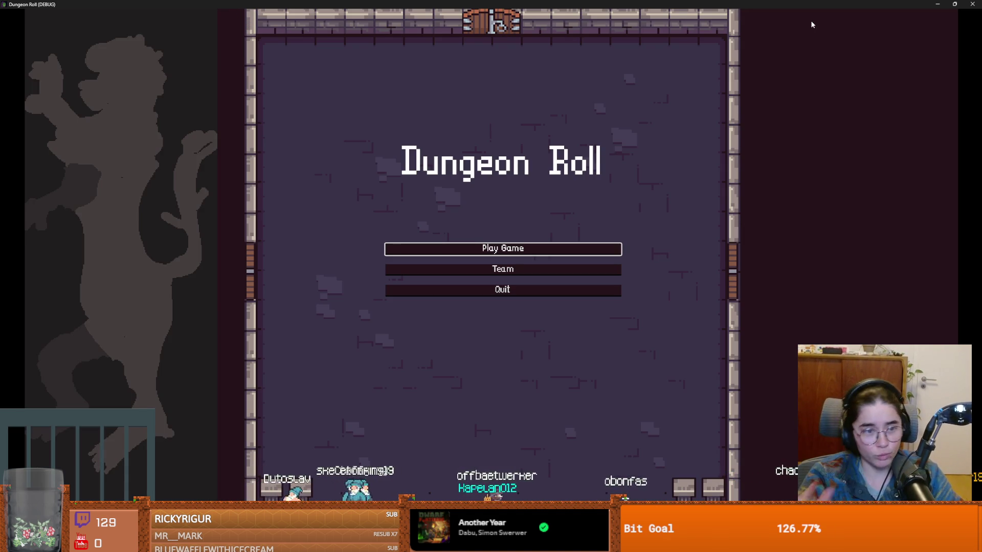
click(483, 254)
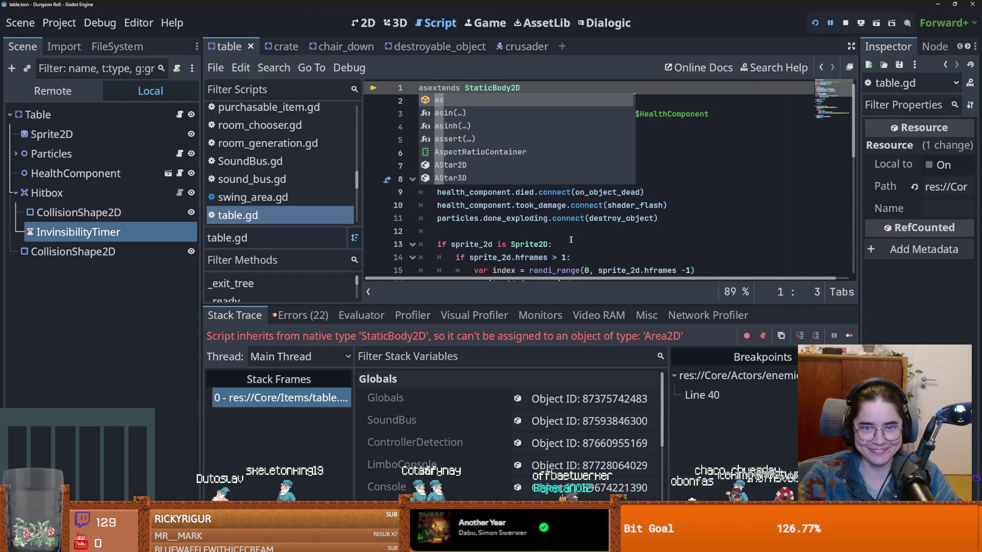
Locate the stopped line in table.gd, then switch the left dock to FileSystem.
key(Escape)
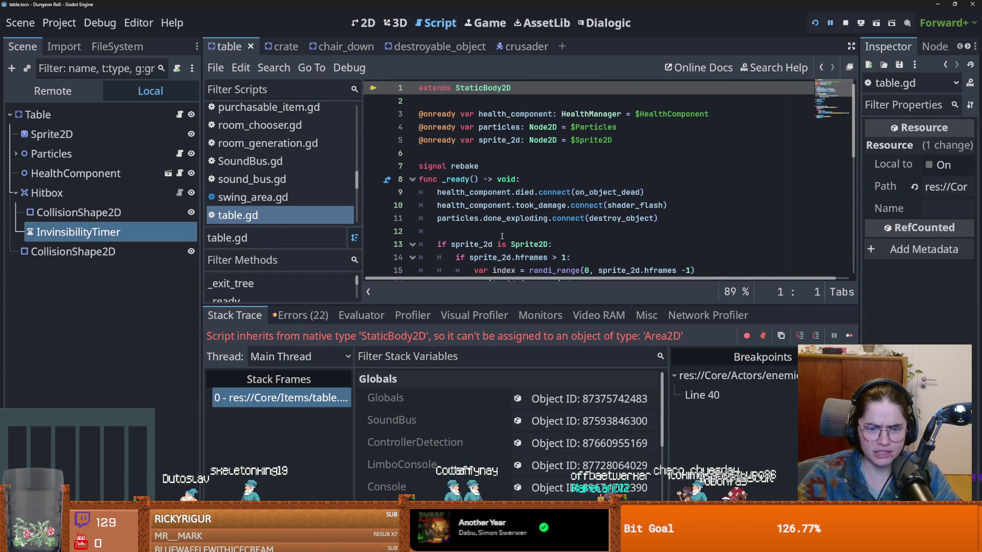
scroll(502, 235, down, 1)
scroll(315, 198, up, 1)
scroll(273, 207, down, 2)
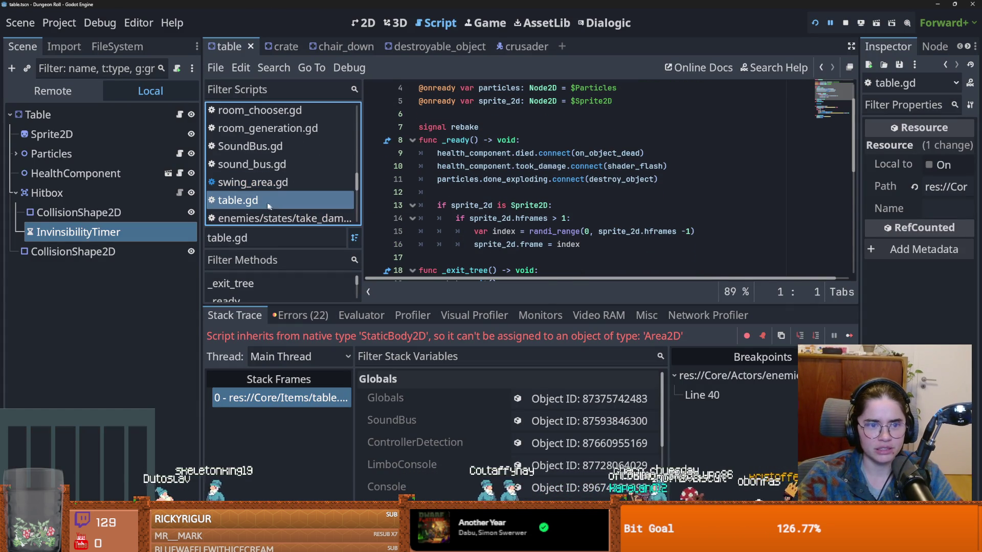
click(180, 116)
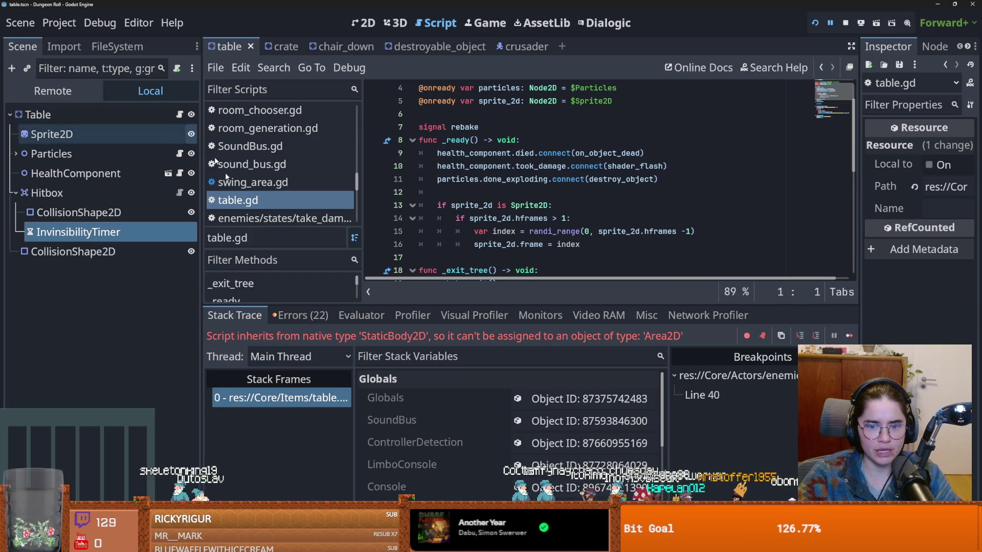
click(312, 404)
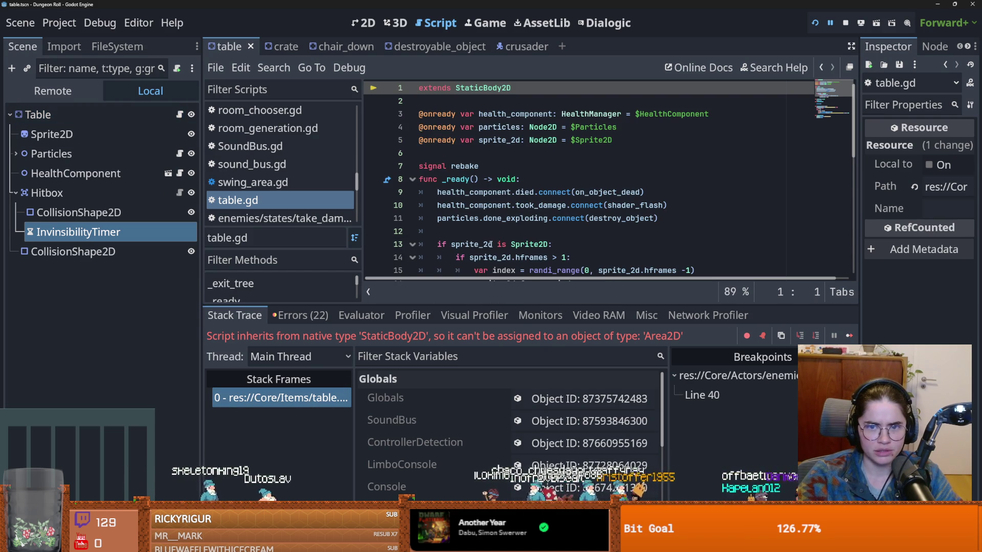
click(259, 203)
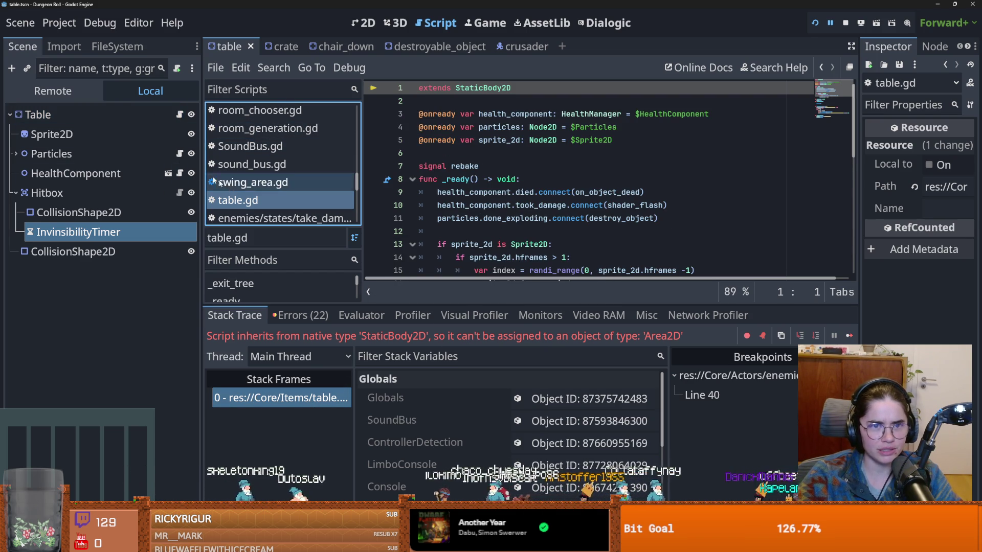
click(113, 47)
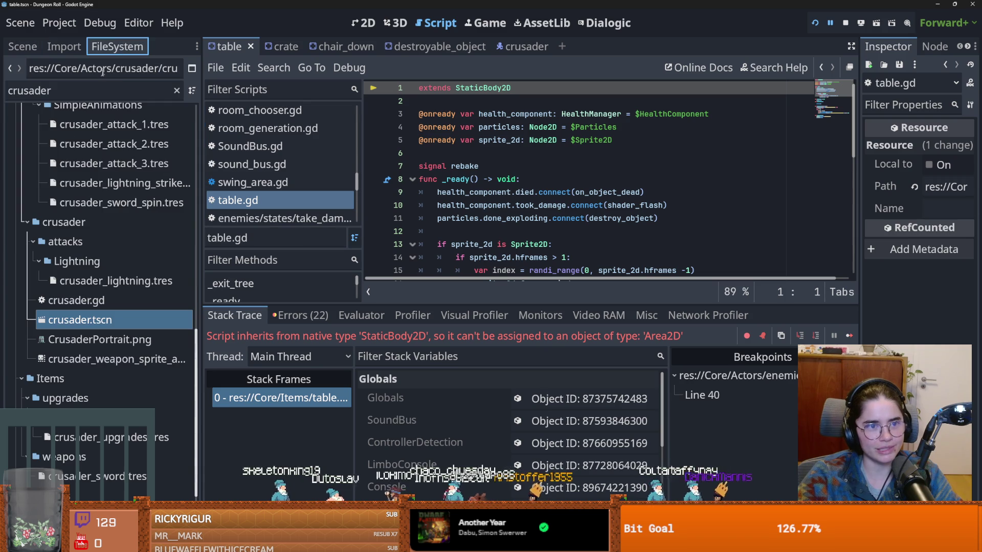
Filter files by 'table', open big_table.tscn, and select its Table root with table.gd showing.
text(table)
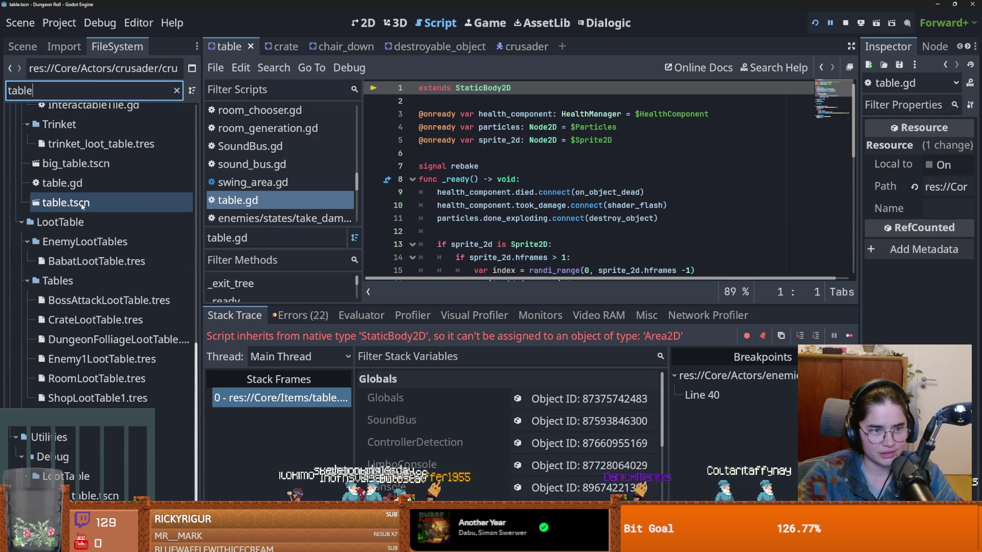
click(84, 202)
double_click(75, 164)
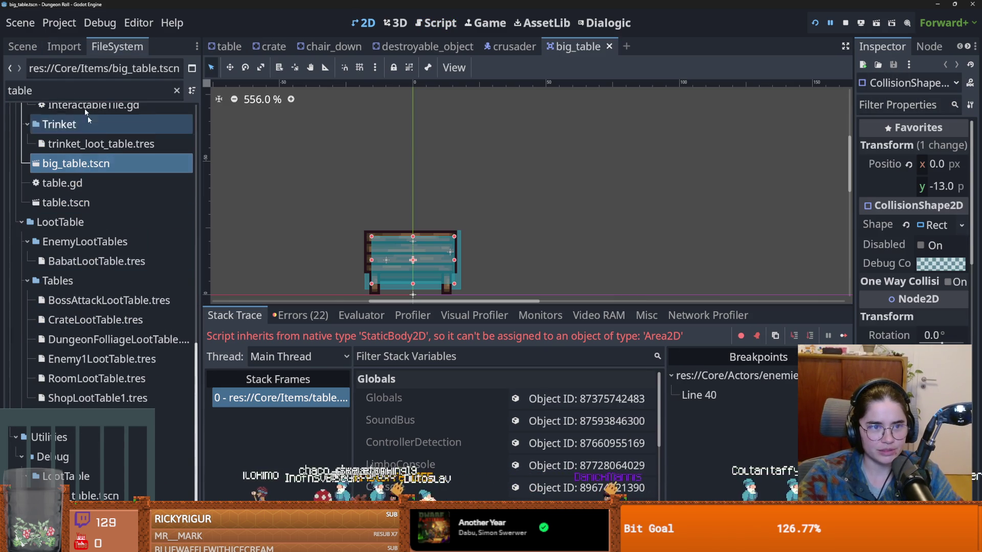
click(22, 46)
click(179, 114)
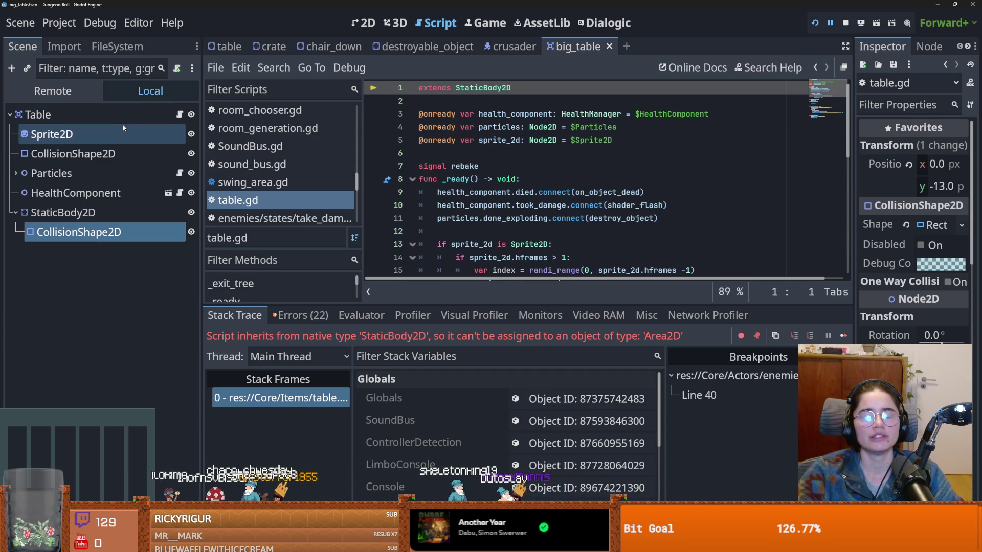
click(94, 120)
Add a Hitbox child to Table and move a collision shape under it.
click(12, 68)
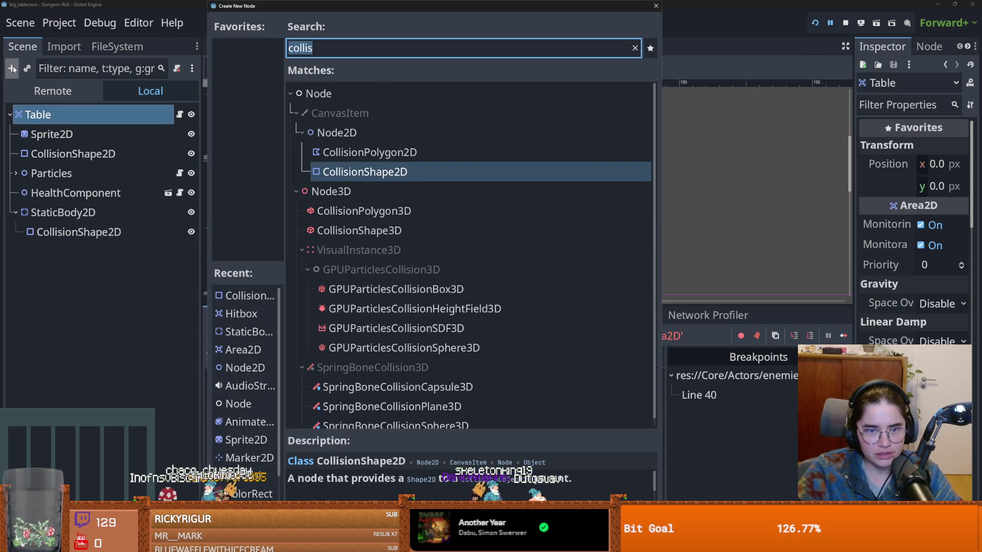
text(hit)
key(Return)
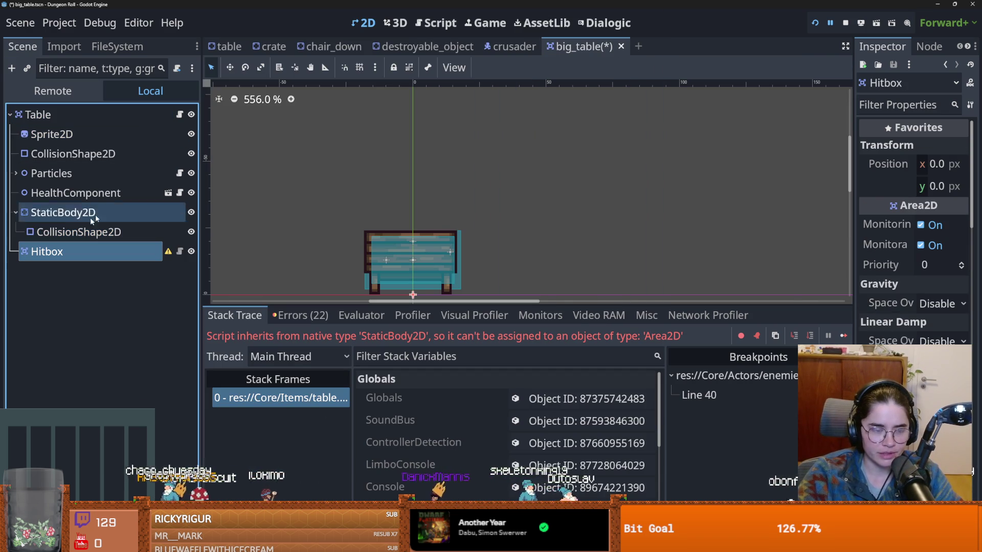
drag(54, 153, 61, 252)
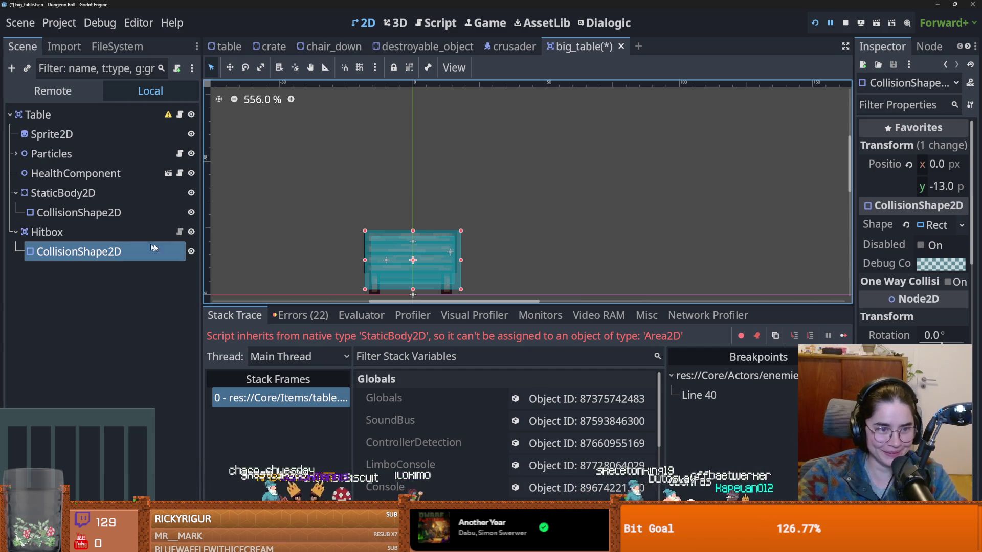
Move the StaticBody2D's collision shape up to Table and delete the StaticBody2D node.
ctrl+click(78, 213)
drag(77, 214, 49, 196)
right_click(69, 194)
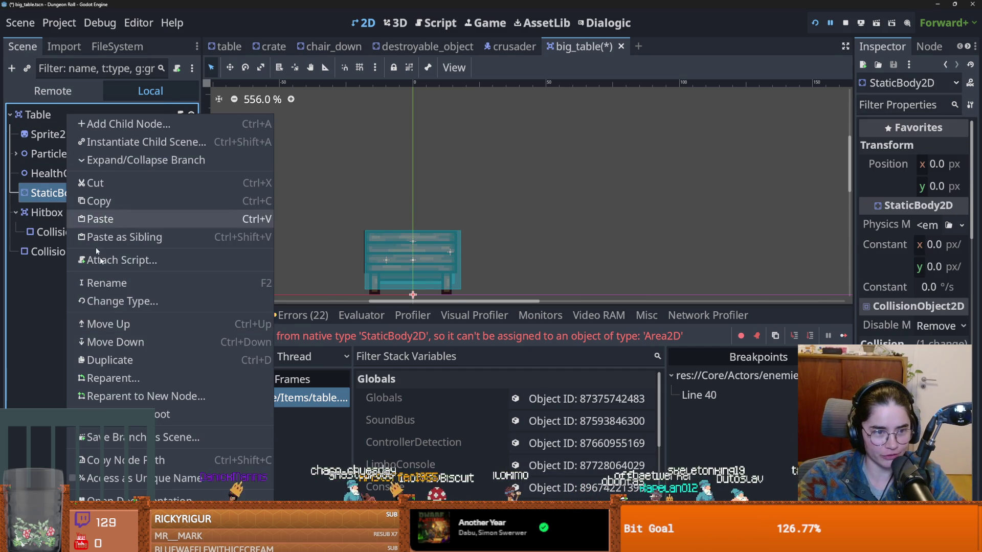
key(Delete)
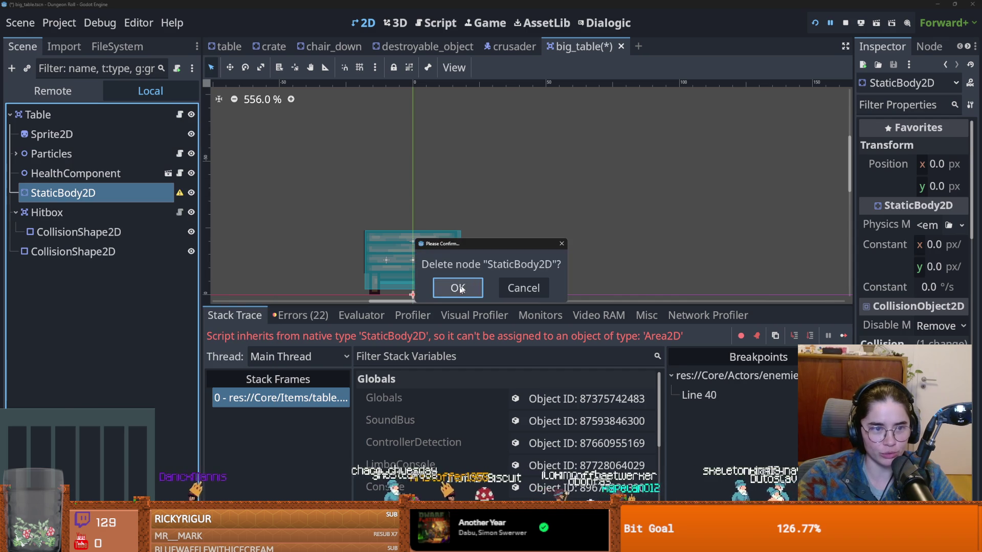
click(450, 287)
click(88, 122)
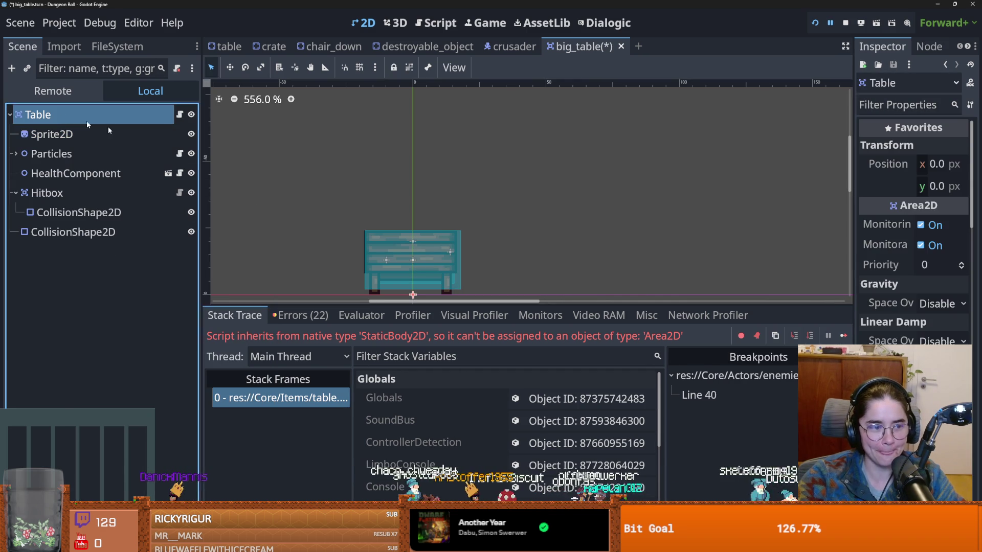
Widen the properties panel, save big_table, and inspect the destroyable_object root node.
click(850, 262)
drag(852, 264, 674, 265)
key(ctrl+s)
click(388, 47)
click(68, 115)
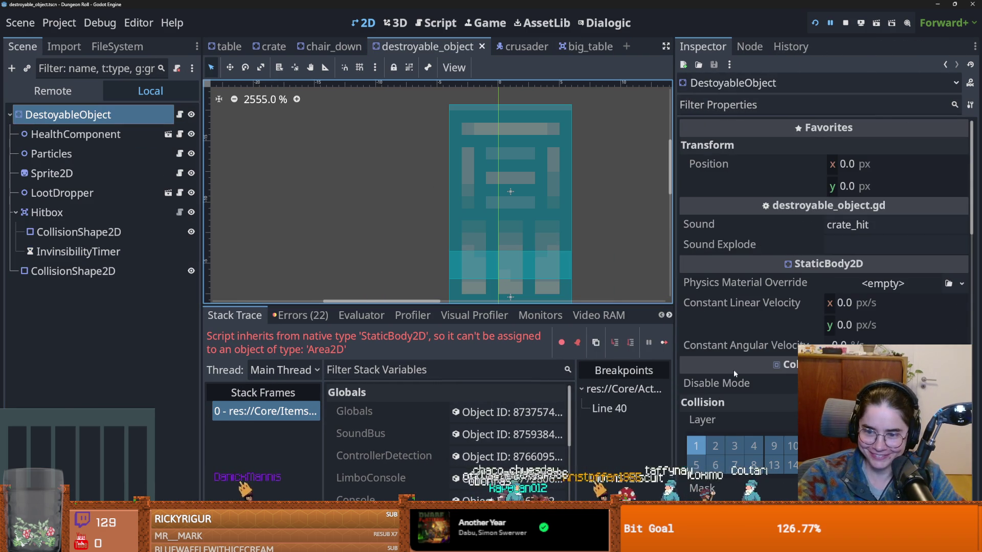
Change the big_table Table root's type to StaticBody2D and save.
click(577, 46)
scroll(753, 425, down, 5)
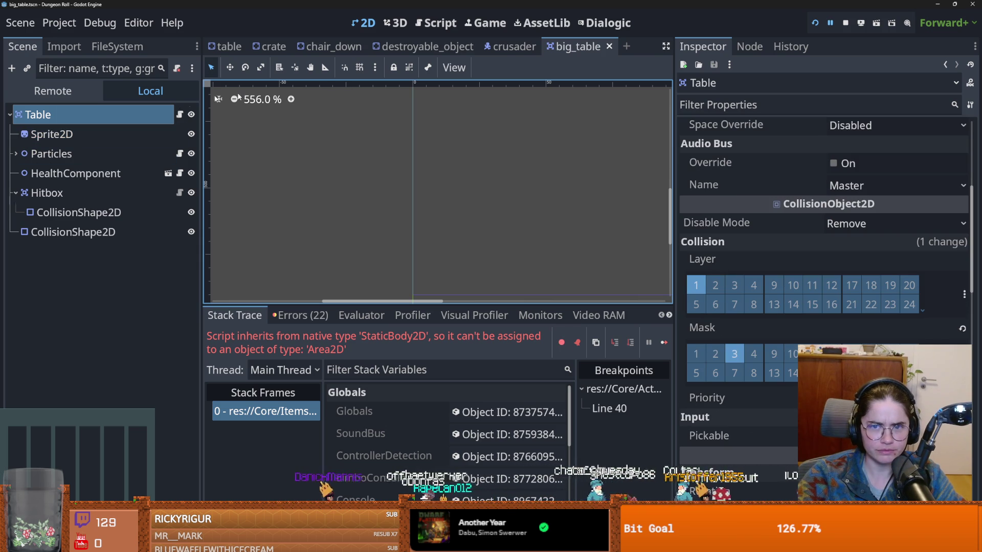
right_click(92, 113)
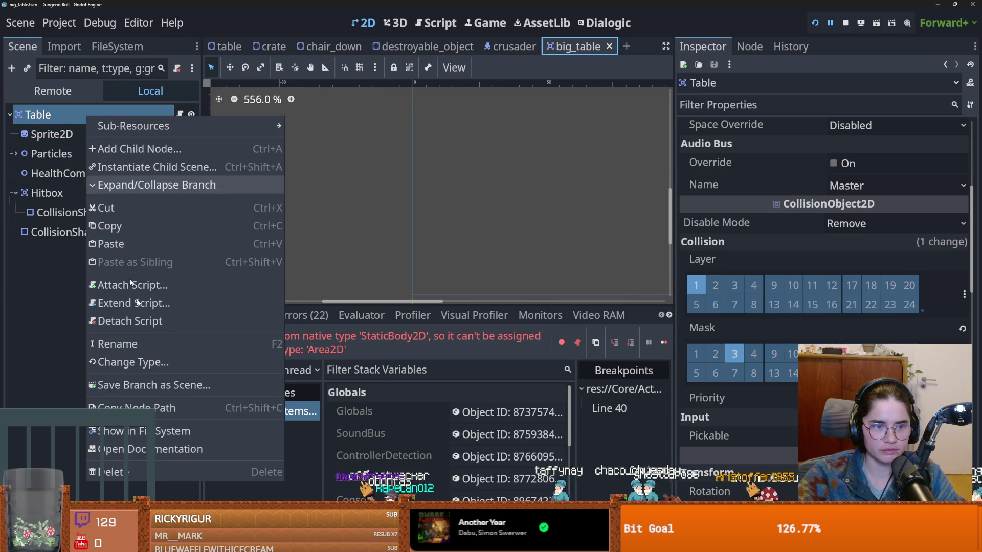
click(153, 363)
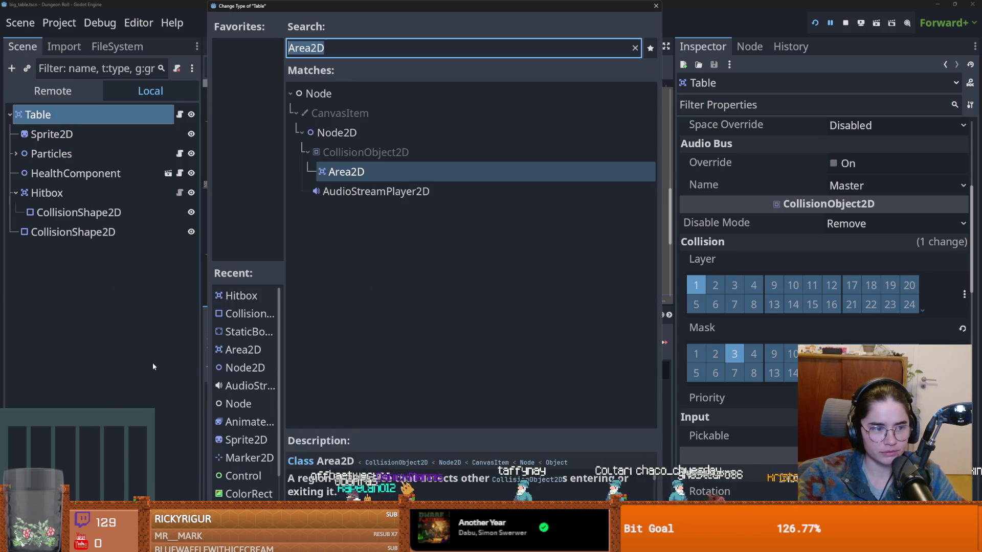
text(stati)
key(BackSpace)
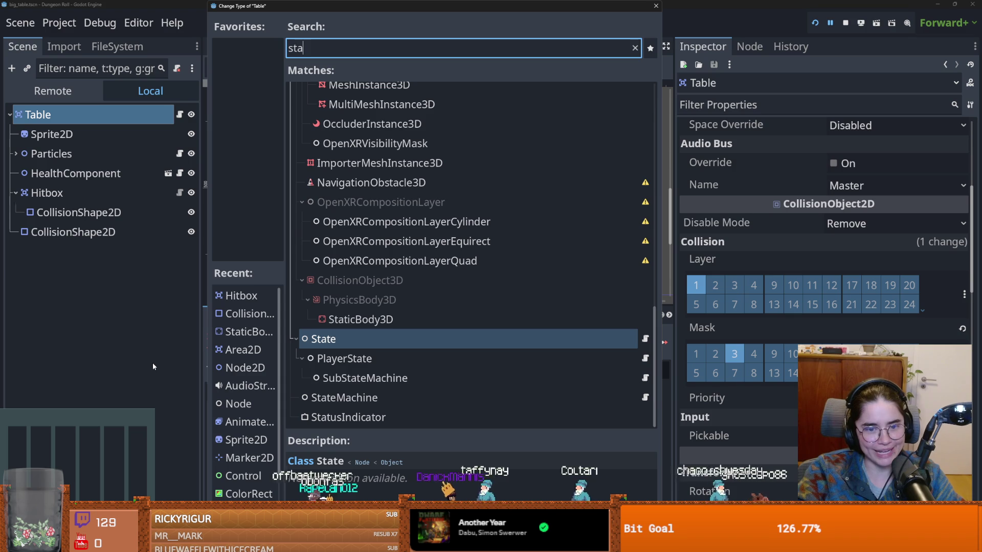
text(ic)
key(Return)
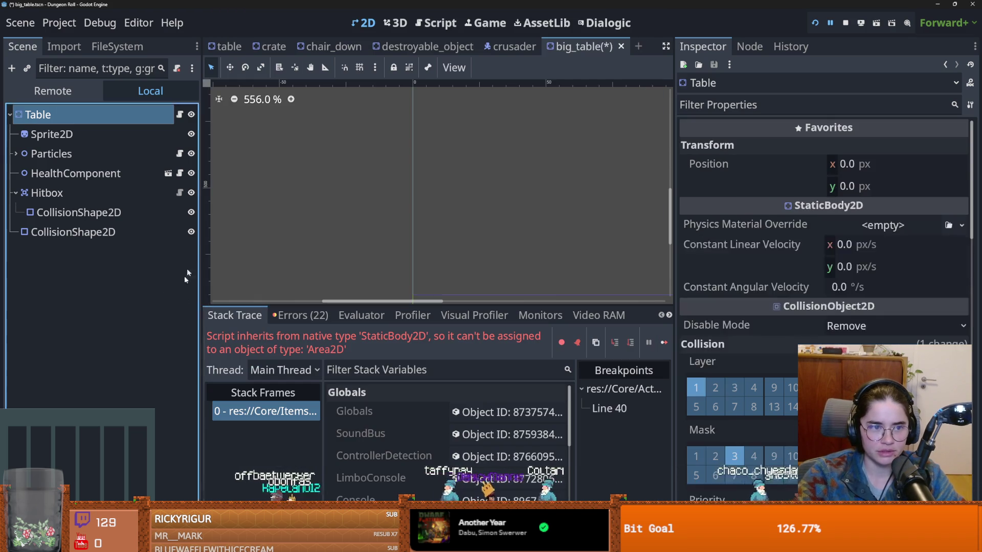
scroll(471, 132, down, 4)
key(ctrl+s)
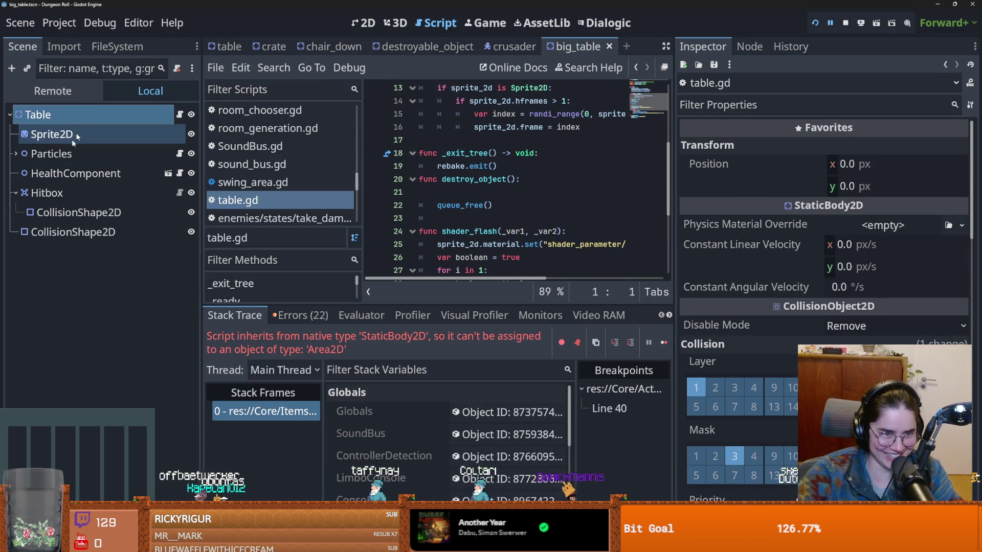
Reorder Table's collision shape to sit just below Sprite2D, then select Hitbox and save.
click(48, 193)
click(91, 214)
drag(76, 231, 67, 144)
key(ctrl+s)
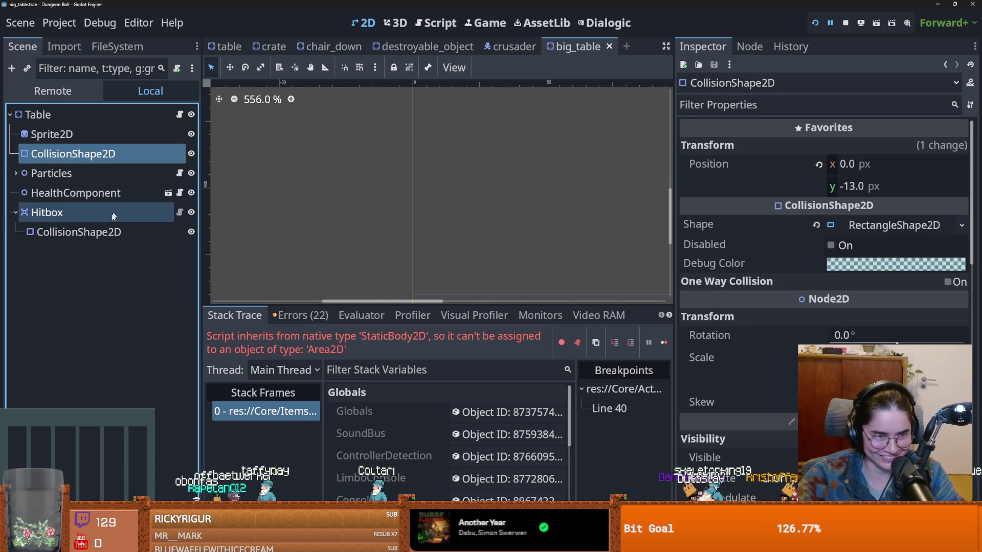
click(143, 213)
key(ctrl+s)
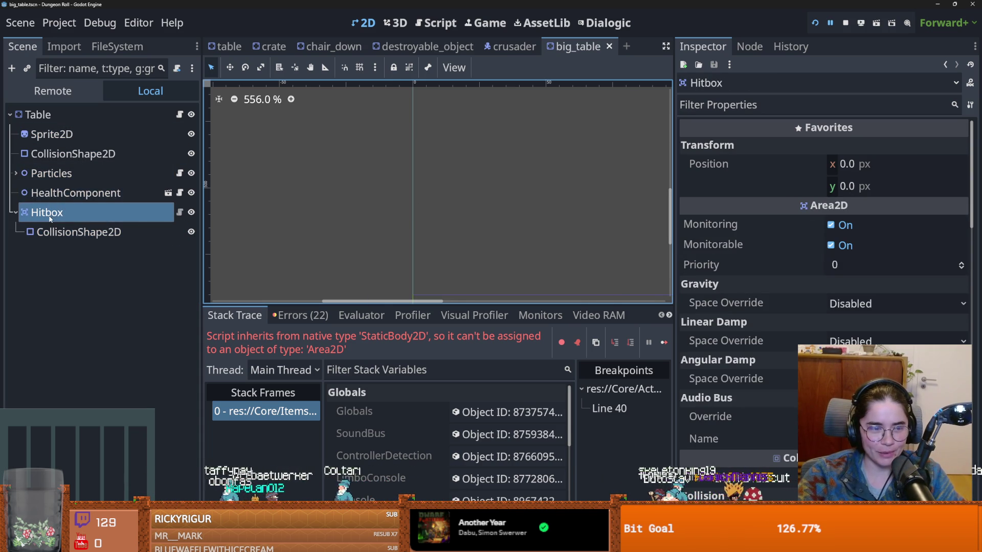
Compare against chair_down's Hitbox collision settings, then return to the big_table Hitbox.
scroll(705, 368, down, 5)
click(427, 46)
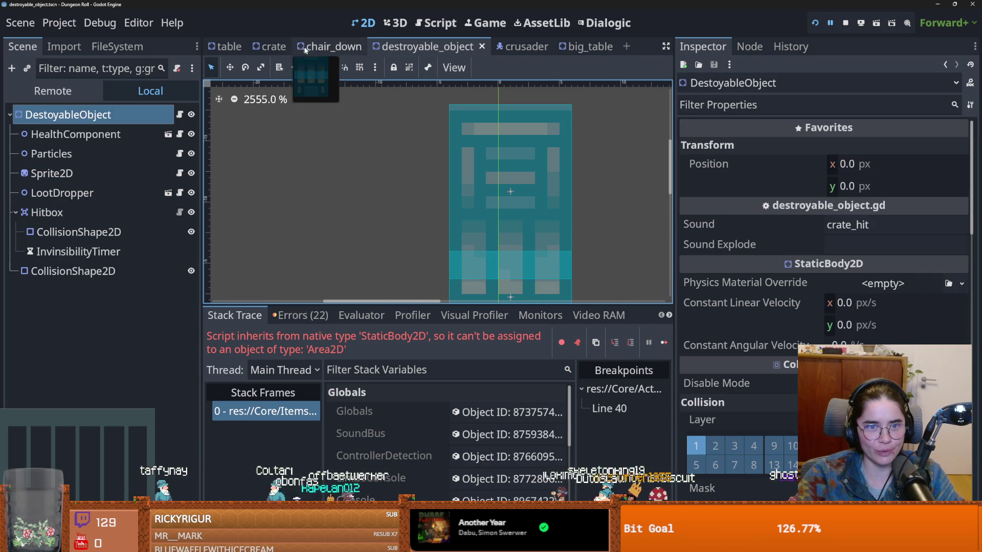
click(322, 46)
click(77, 271)
scroll(724, 377, down, 5)
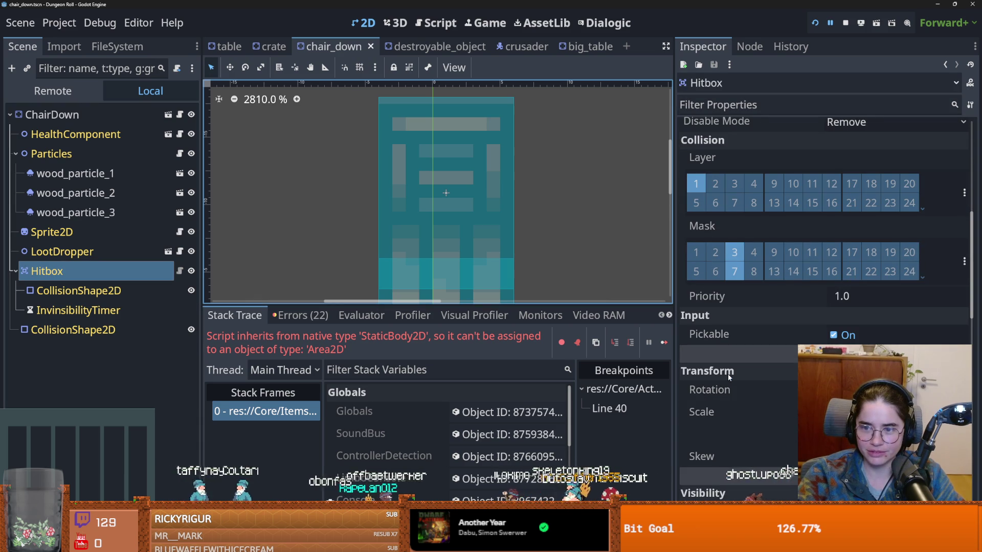
click(588, 46)
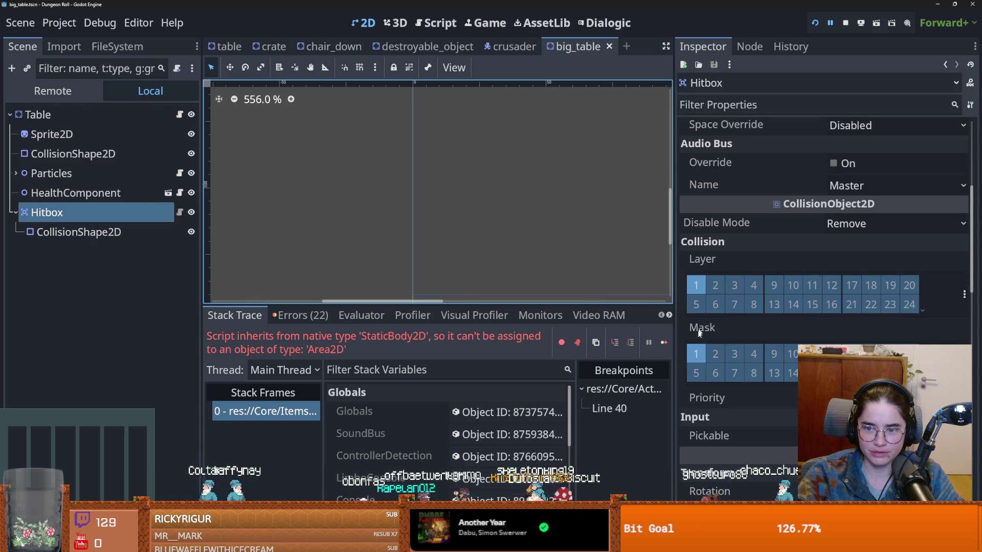
Enable collision mask layer 3 on the Hitbox, save, and run the project.
click(730, 354)
key(ctrl+s)
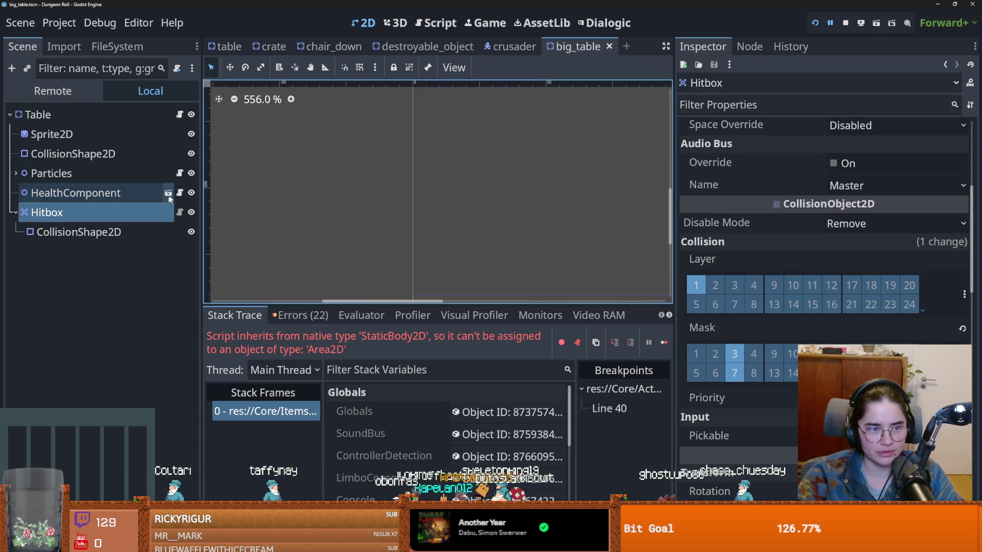
scroll(536, 174, down, 5)
scroll(532, 183, down, 10)
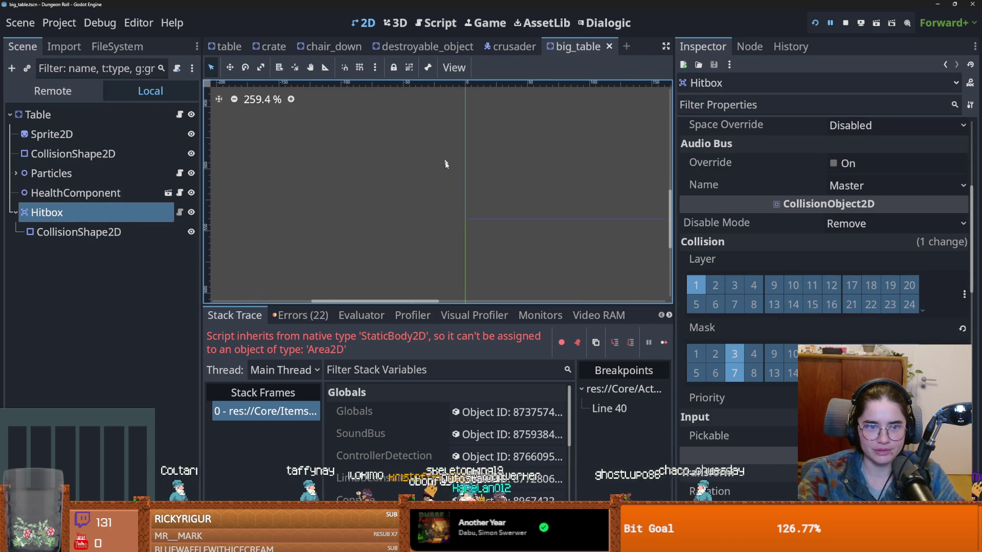
click(815, 23)
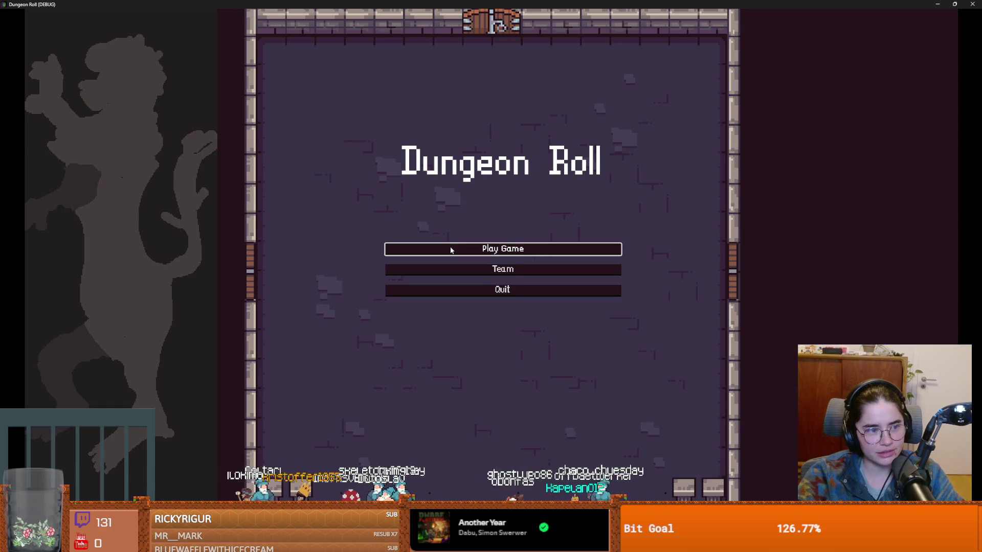
Go from the game's main menu to character select and start a Crusader run.
click(451, 250)
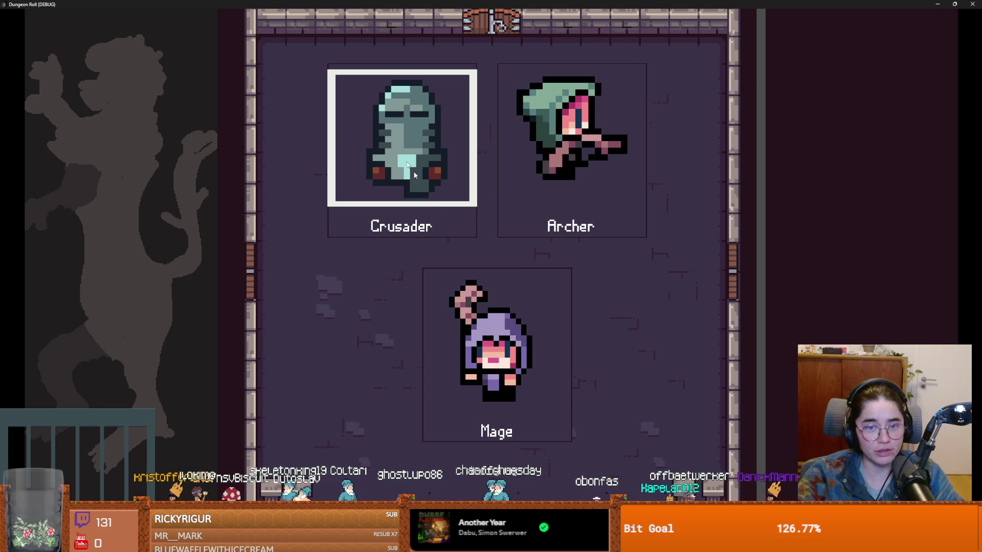
click(457, 238)
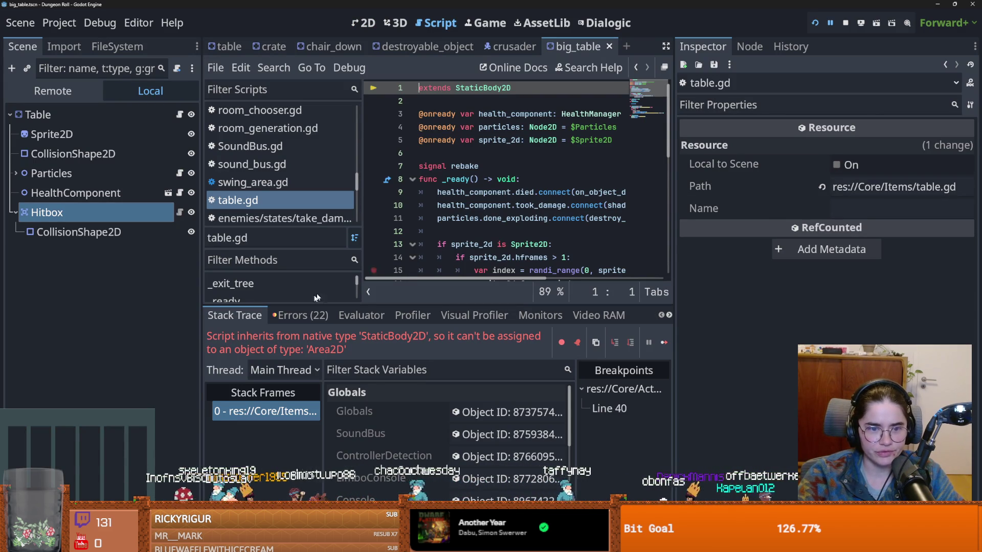
Save, then locate table.gd in the FileSystem panel.
click(275, 202)
key(ctrl+s)
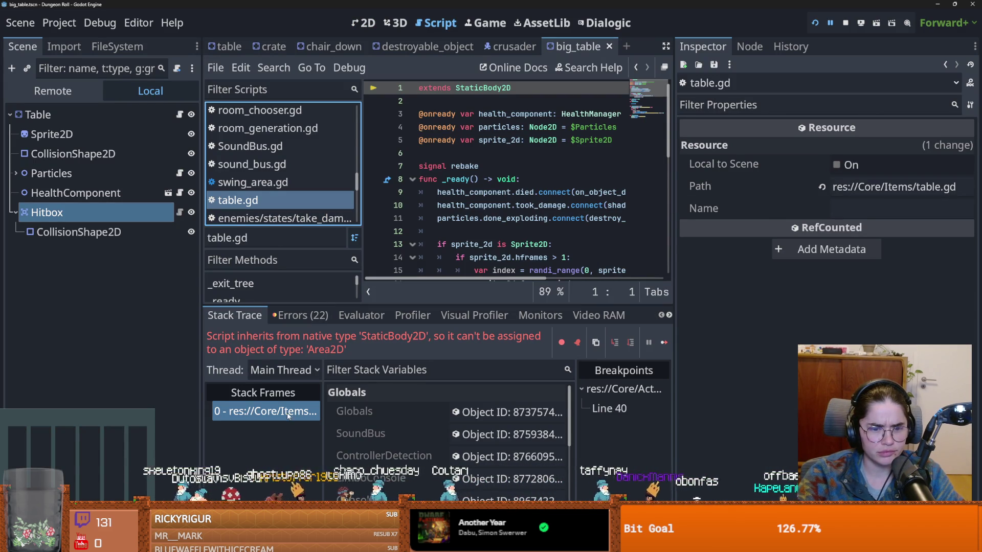
right_click(236, 202)
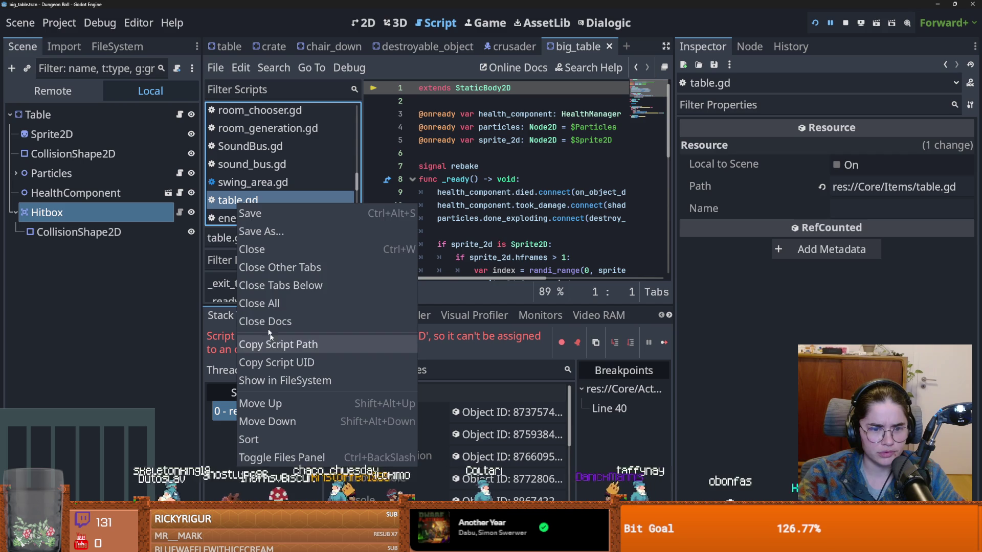
click(271, 341)
Filter files by 'table' and view the owner scenes of table.gd.
click(117, 46)
double_click(90, 90)
text(table)
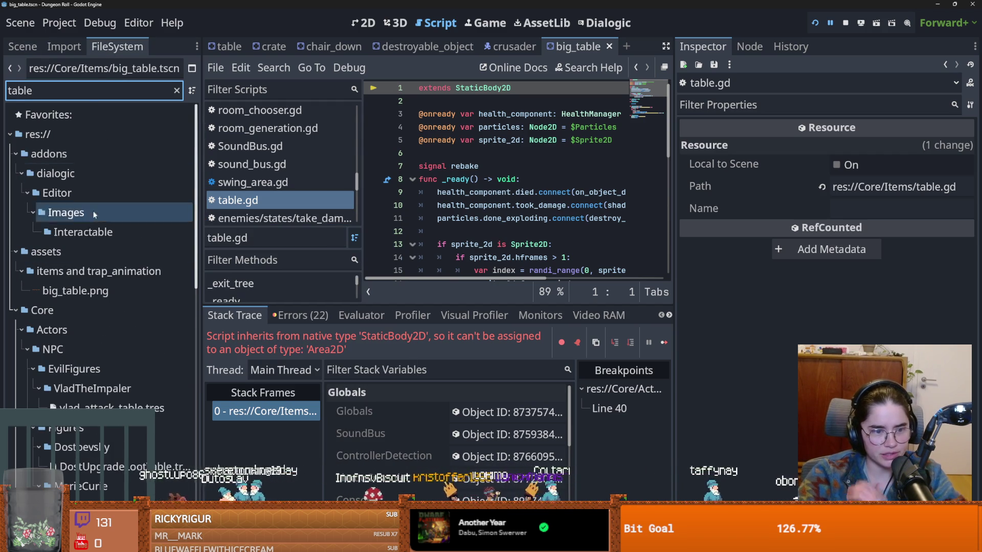
scroll(87, 348, down, 5)
scroll(83, 404, down, 3)
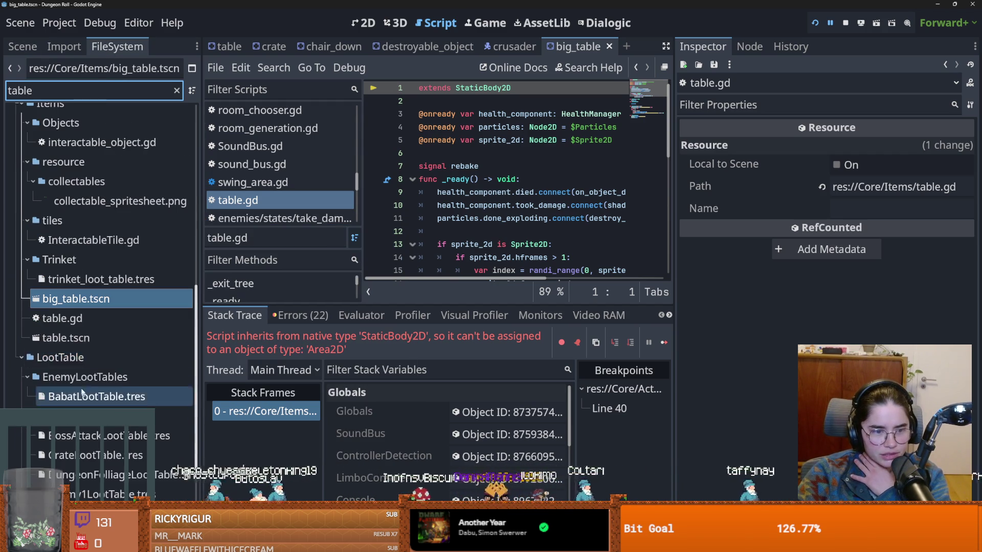
click(77, 318)
right_click(77, 318)
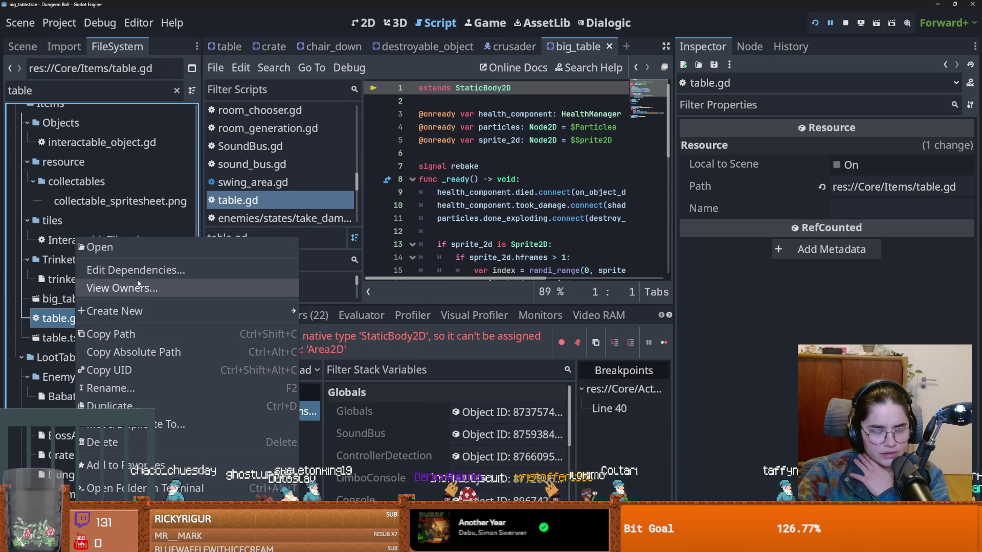
click(138, 289)
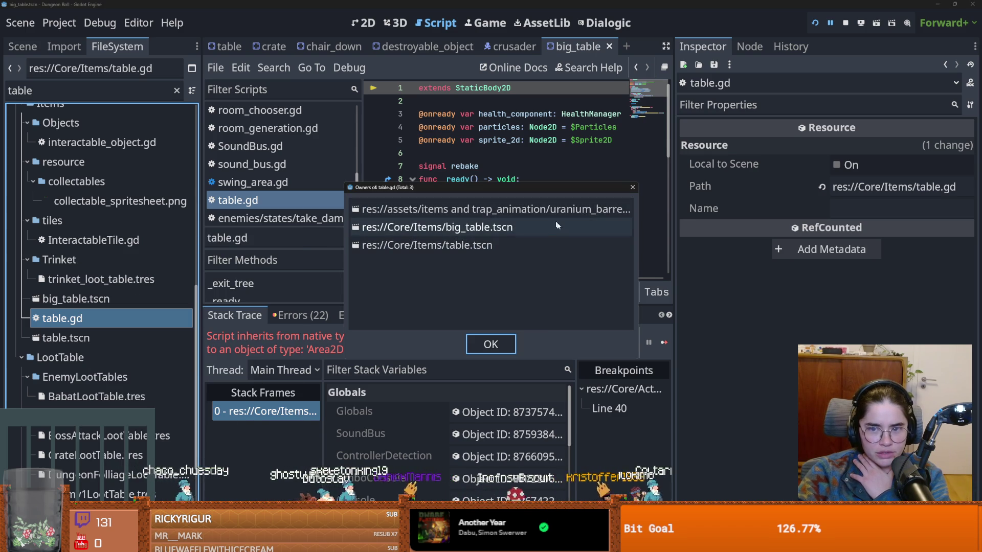
click(632, 187)
Filter by 'urani', open uranium_barrel.tscn, and bring up the UraniumBarrel root's options.
click(95, 87)
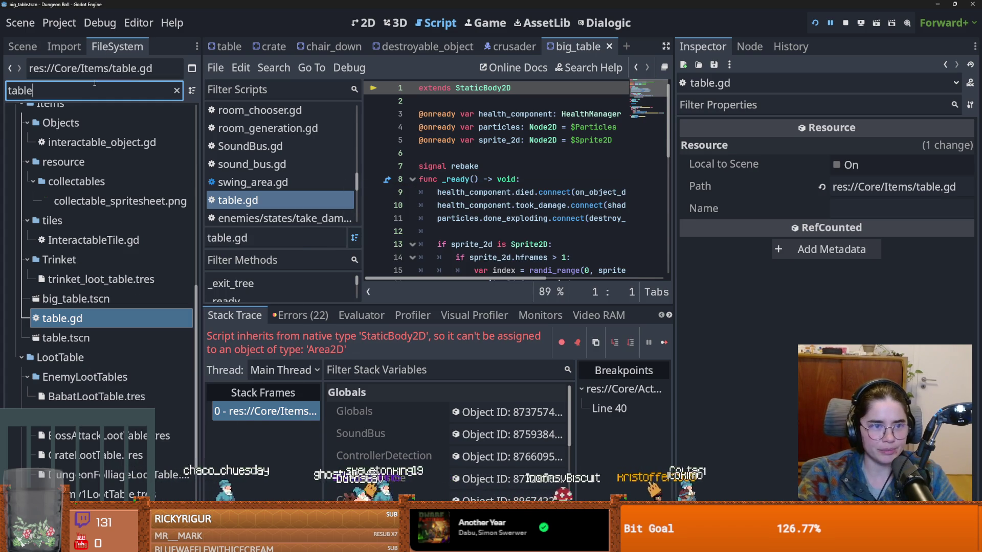
text(urani)
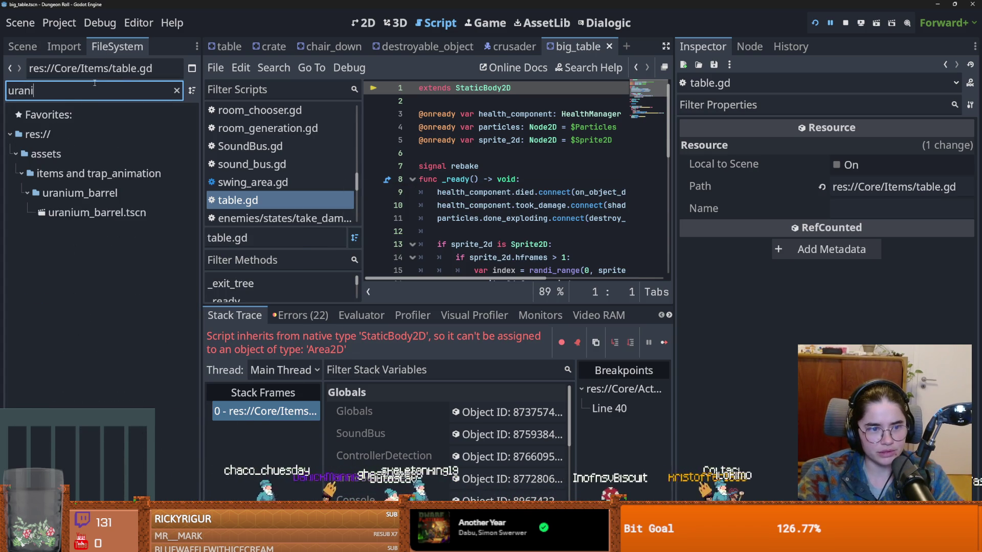
double_click(97, 212)
click(22, 46)
click(45, 122)
click(179, 114)
right_click(131, 110)
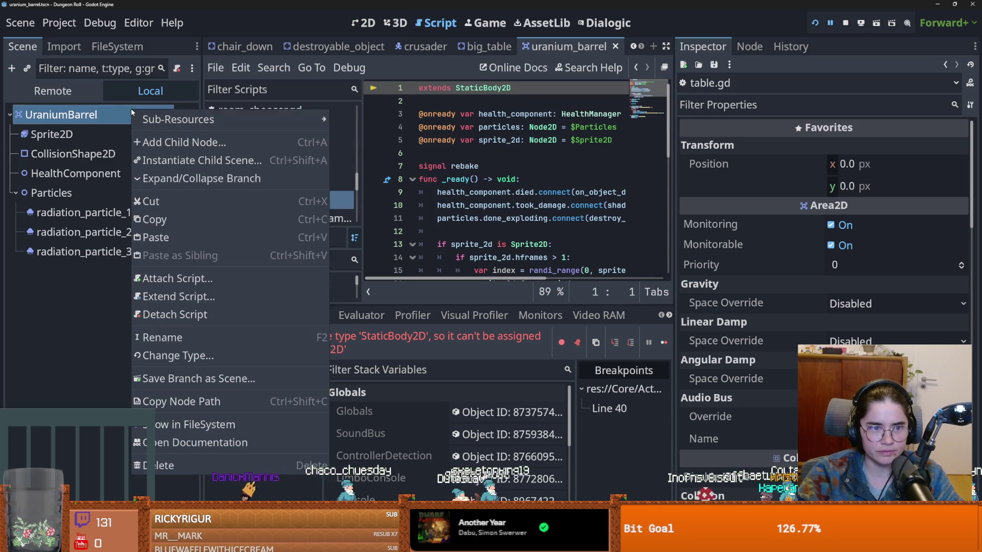
Change the UraniumBarrel root node's type to StaticBody2D.
key(Escape)
right_click(151, 114)
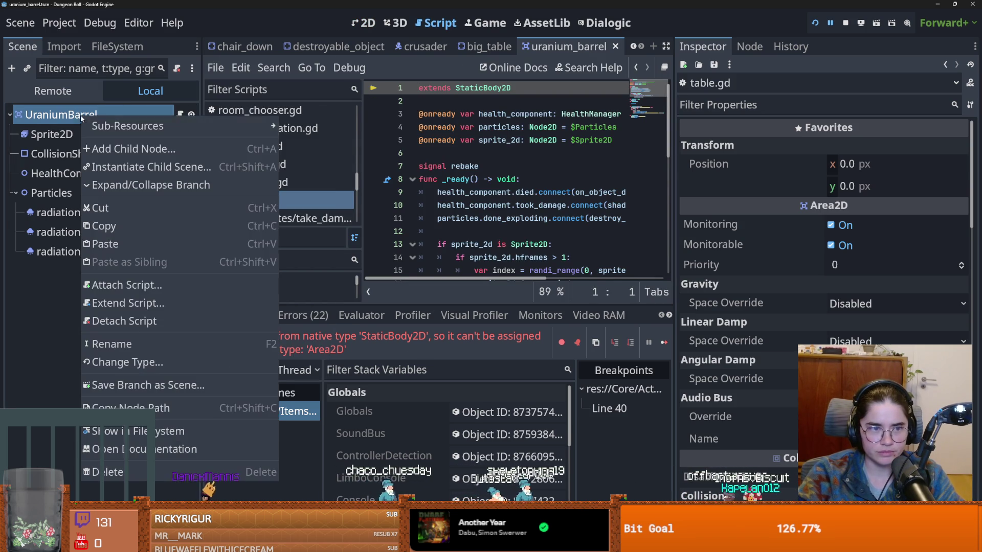
click(150, 359)
text(static)
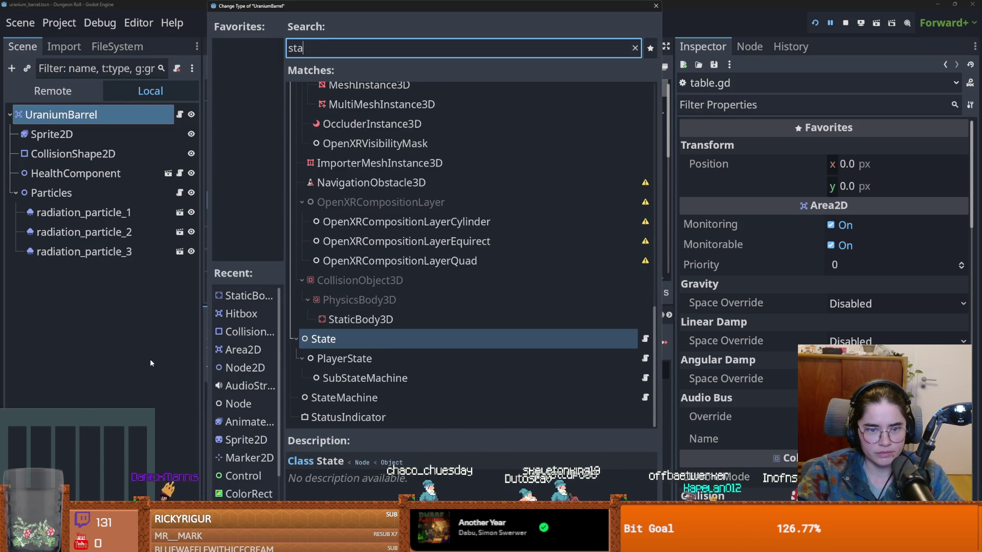
key(Return)
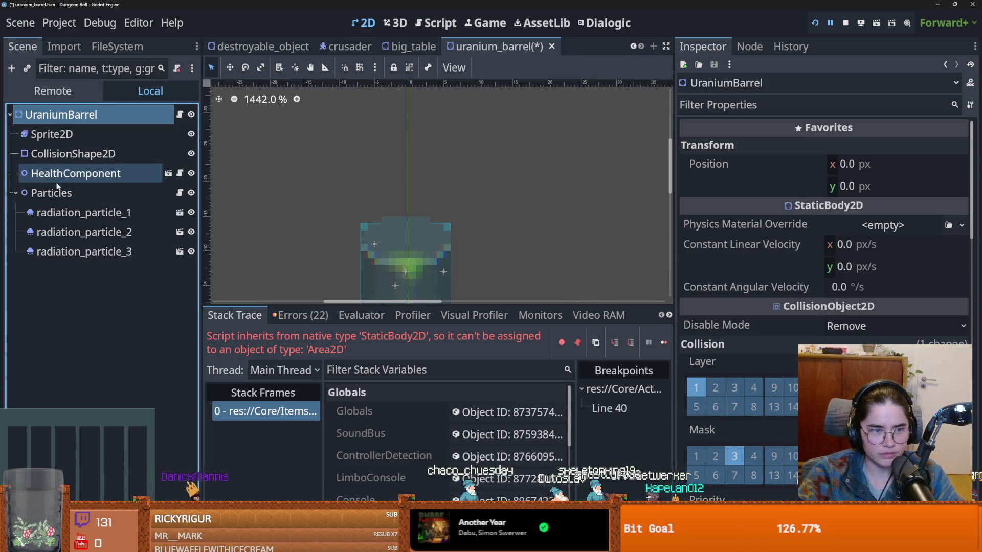
Add a Hitbox child and paste in destroyable_object's invincibility timer.
click(12, 68)
text(hit)
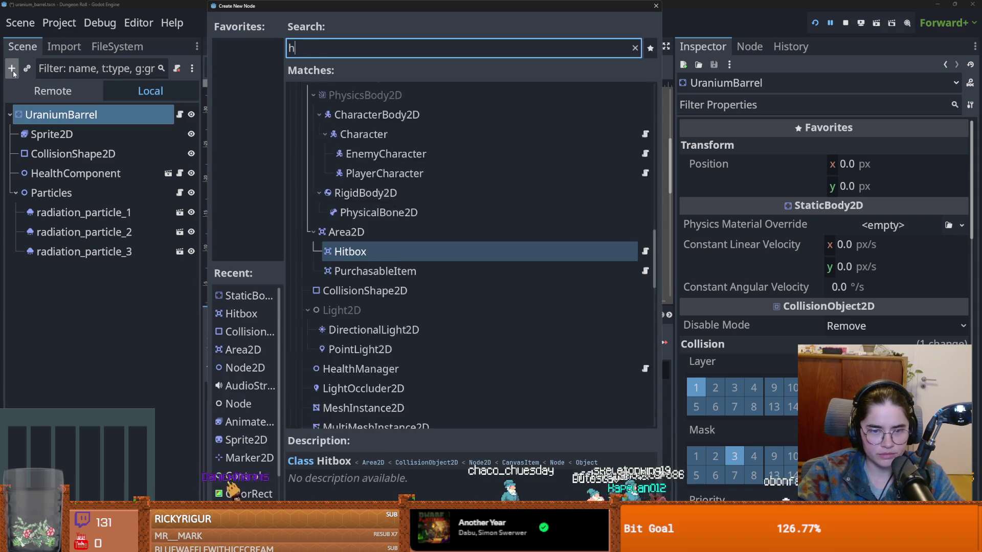
key(Return)
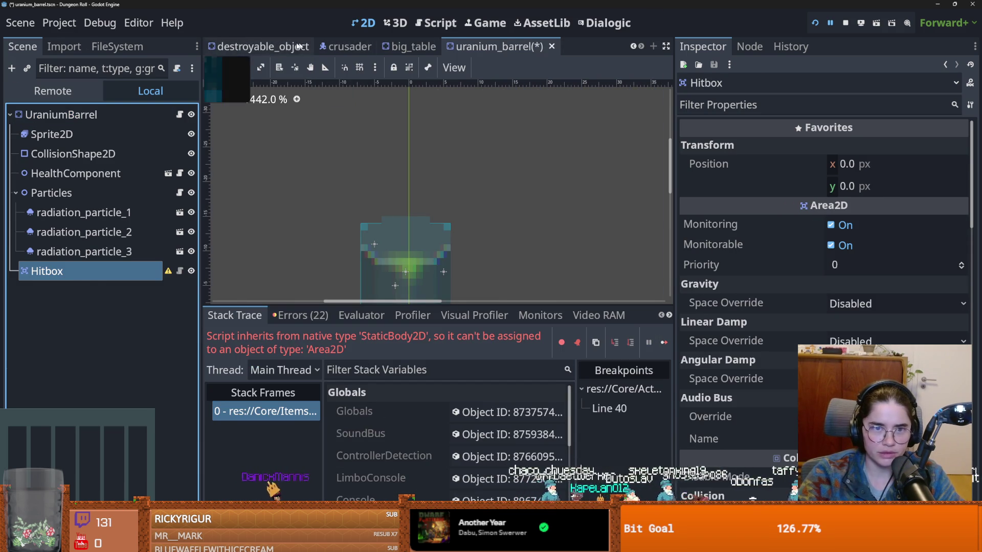
click(262, 47)
click(76, 213)
click(498, 47)
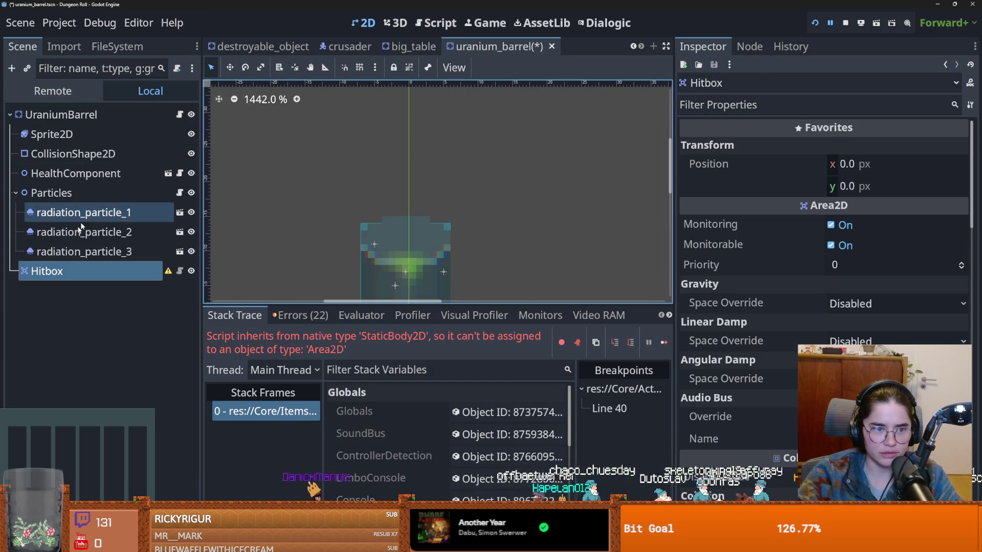
key(ctrl+v)
Move the CollisionShape2D under Hitbox and save the uranium_barrel scene.
click(139, 273)
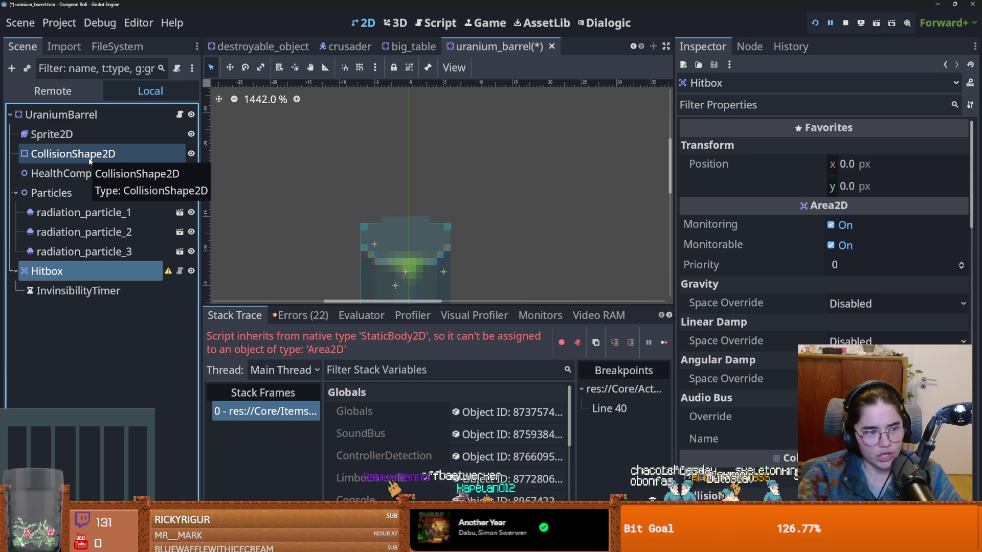
drag(72, 156, 63, 271)
key(ctrl+s)
right_click(130, 114)
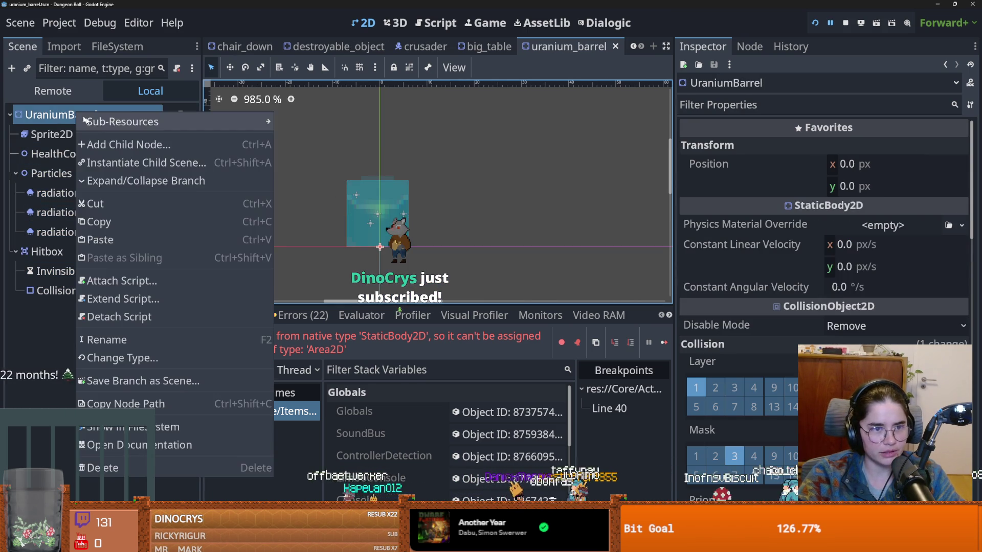
Add a CollisionShape2D under UraniumBarrel and set its shape to CapsuleShape2D.
click(149, 144)
text(collis)
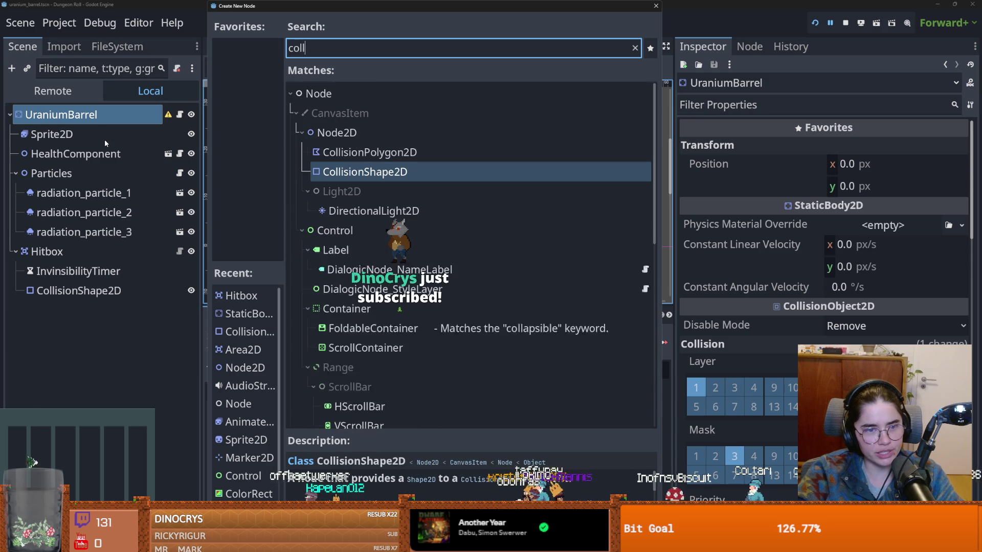
key(Return)
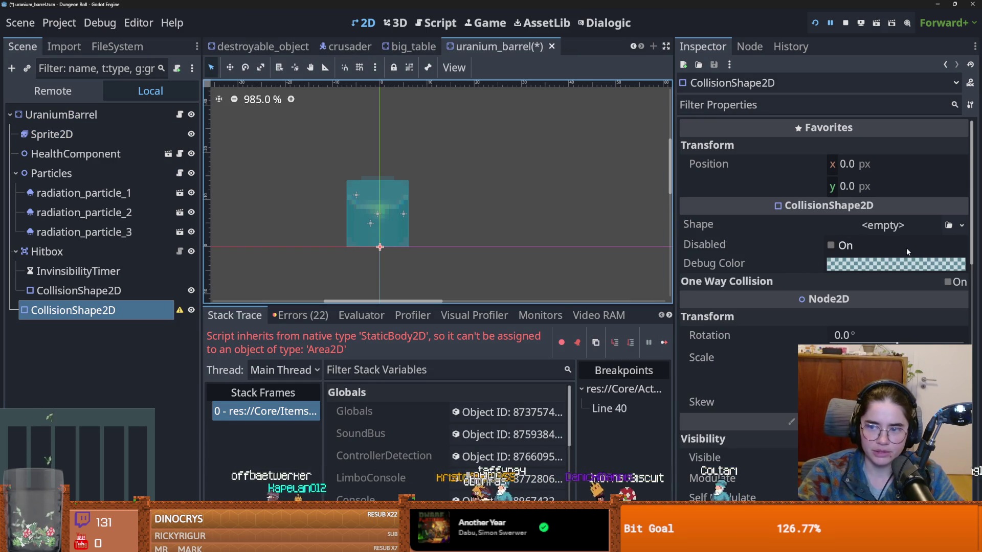
click(962, 227)
click(869, 327)
scroll(443, 247, up, 1)
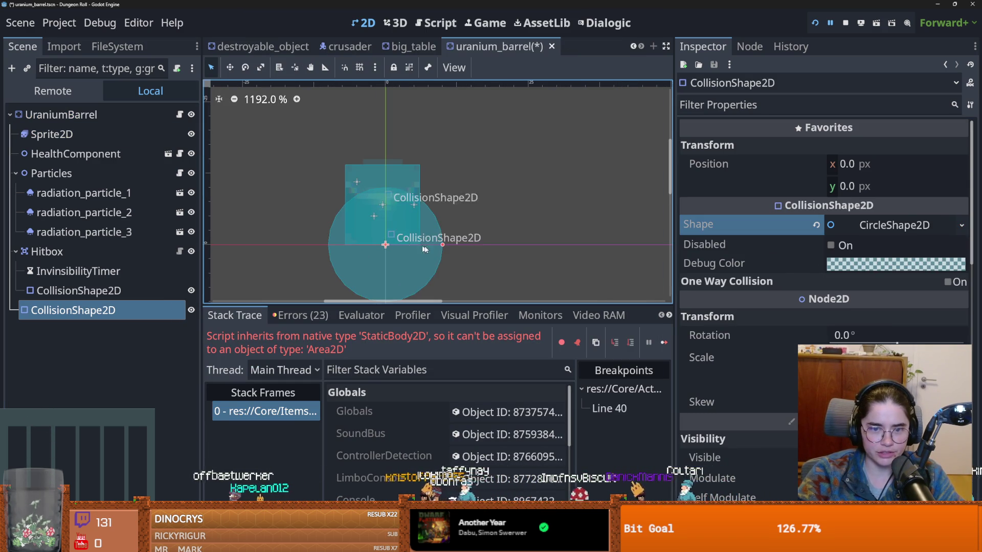
mouse_move(442, 247)
mouse_down()
mouse_move(406, 244)
mouse_move(443, 245)
mouse_up()
click(962, 225)
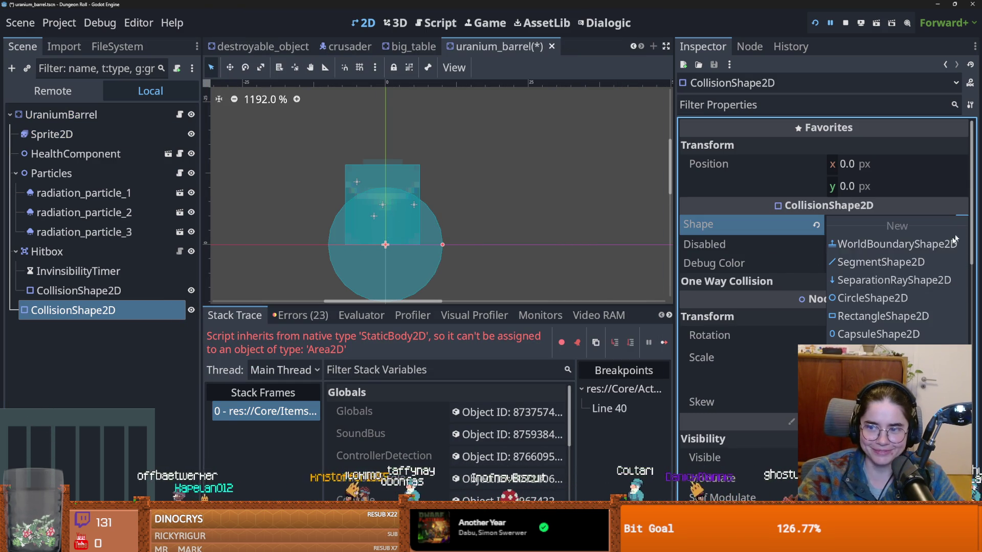
click(852, 336)
Rotate the capsule 90°, shrink its radius and length to fit the barrel, and save.
drag(897, 343, 910, 343)
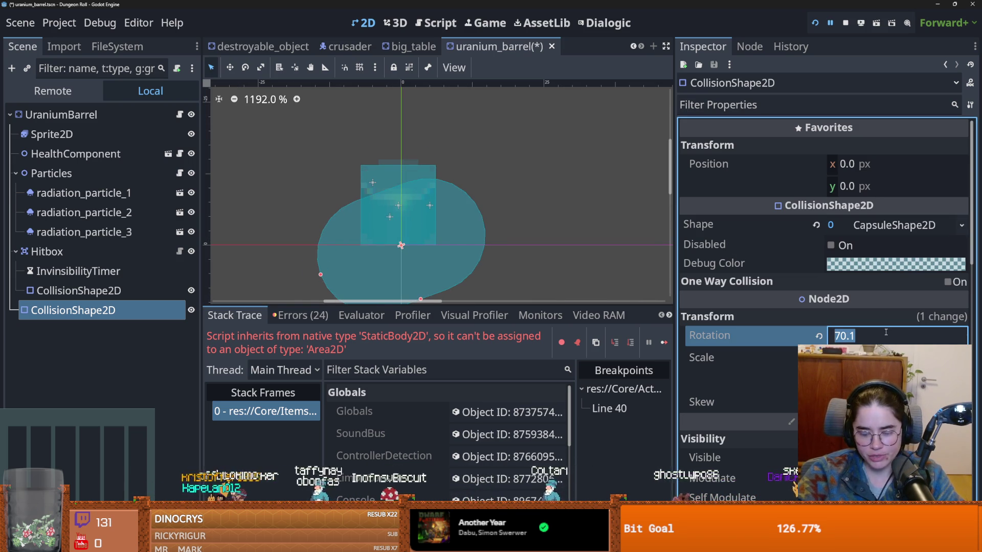
text(90)
key(Return)
scroll(406, 246, down, 3)
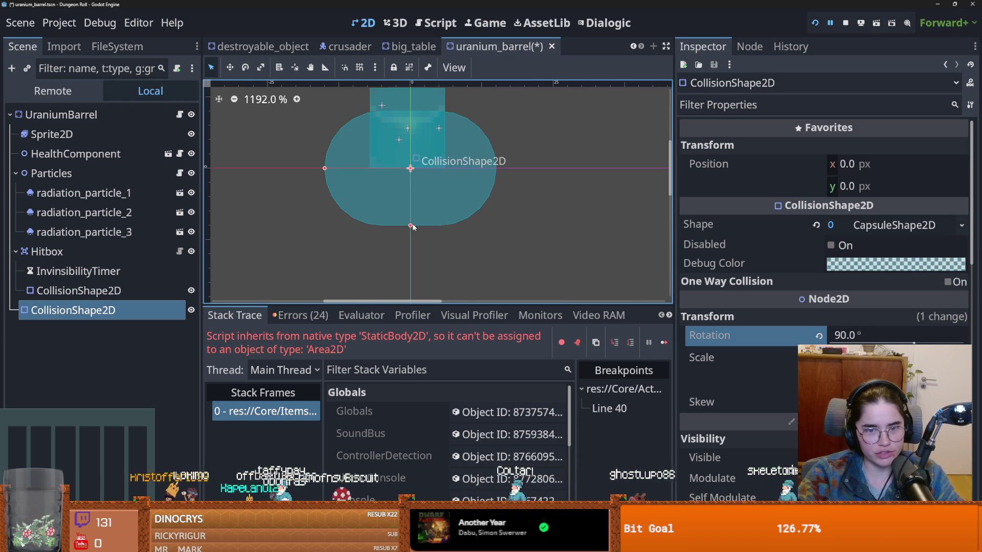
drag(415, 230, 416, 195)
mouse_move(323, 169)
mouse_down()
mouse_move(422, 176)
mouse_move(423, 164)
mouse_up()
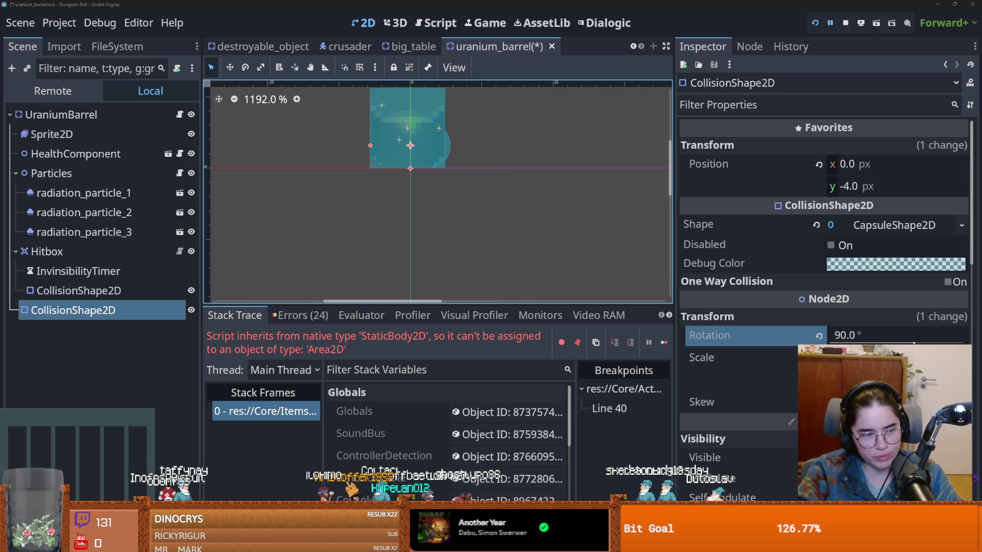
scroll(426, 193, up, 2)
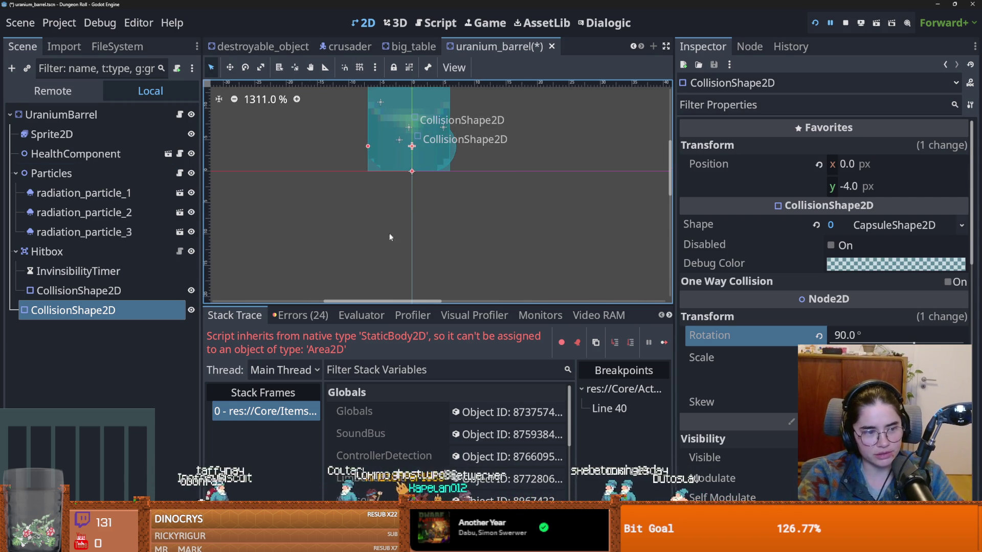
key(ctrl+s)
scroll(404, 249, up, 3)
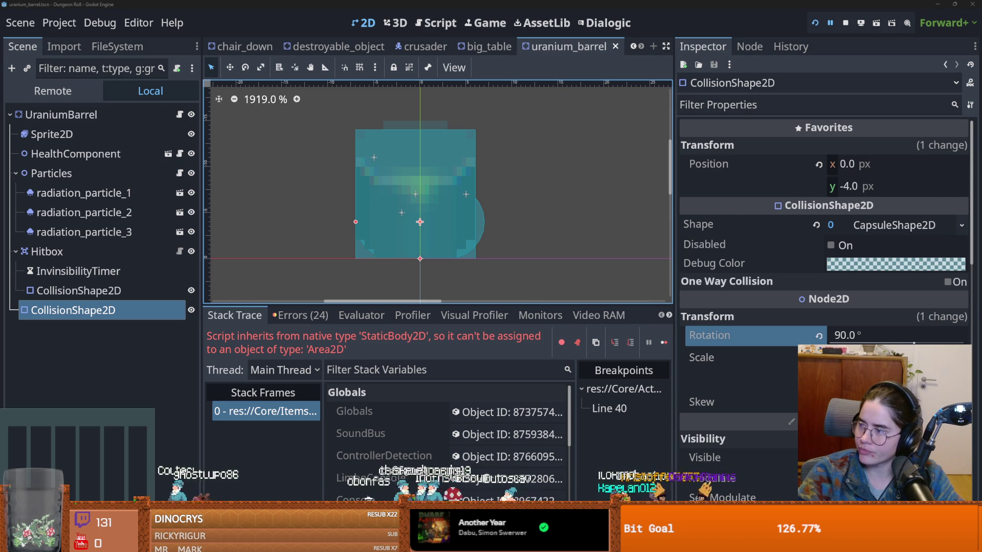
key(alt+Tab)
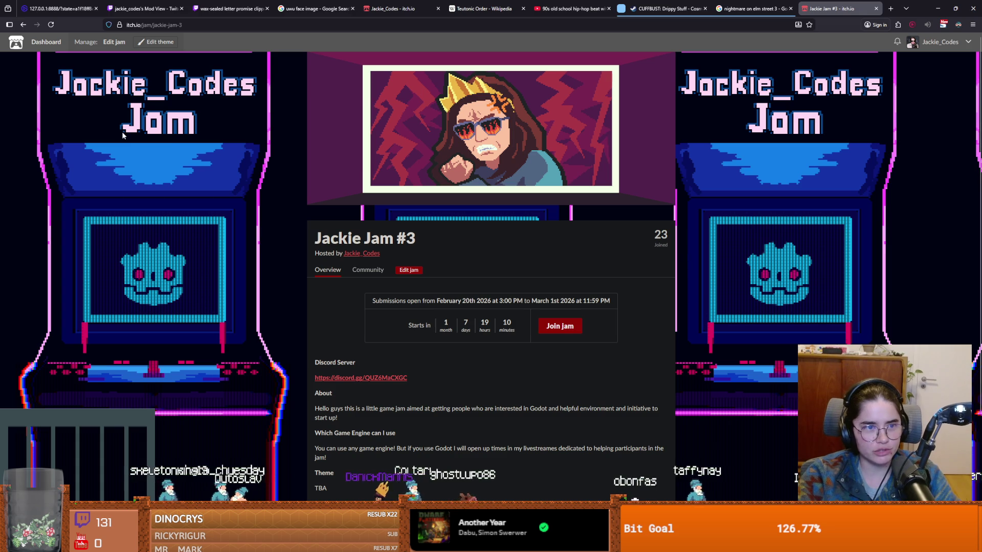
Minimize the itch.io game jam page to get back to the Godot editor.
click(937, 8)
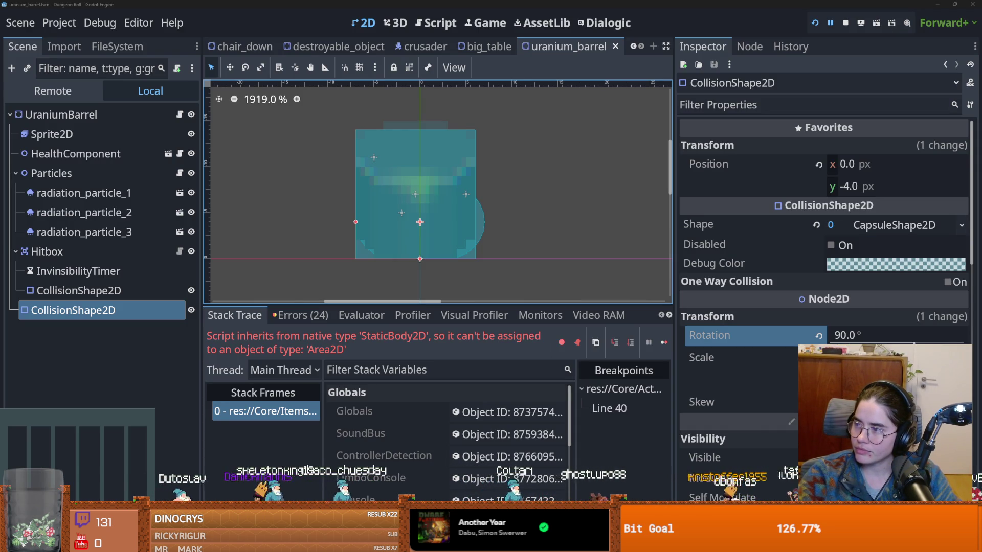
Save the barrel scene, zoom in on its collision shape, and select the UraniumBarrel root.
key(ctrl+s)
scroll(542, 234, up, 2)
scroll(537, 252, up, 1)
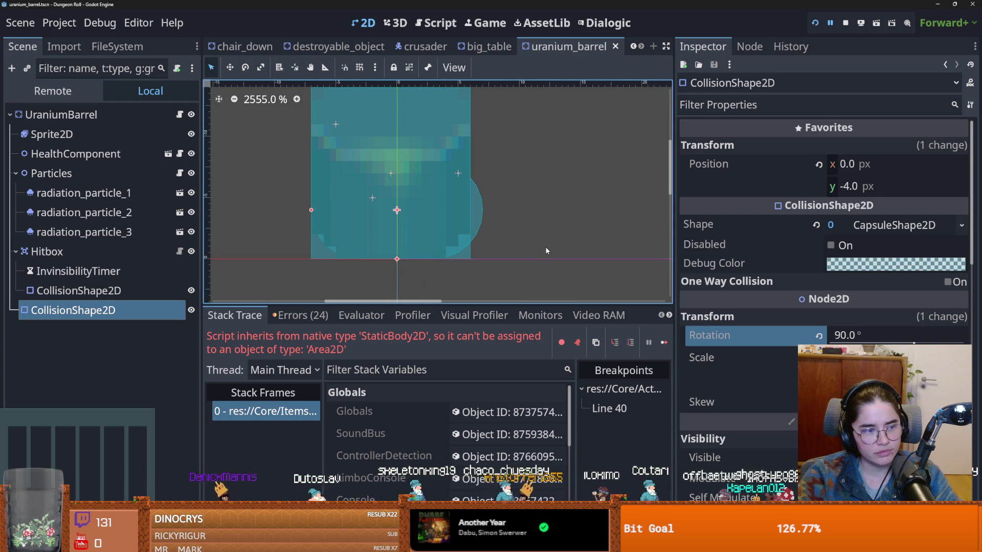
scroll(545, 250, left, 3)
key(ctrl+s)
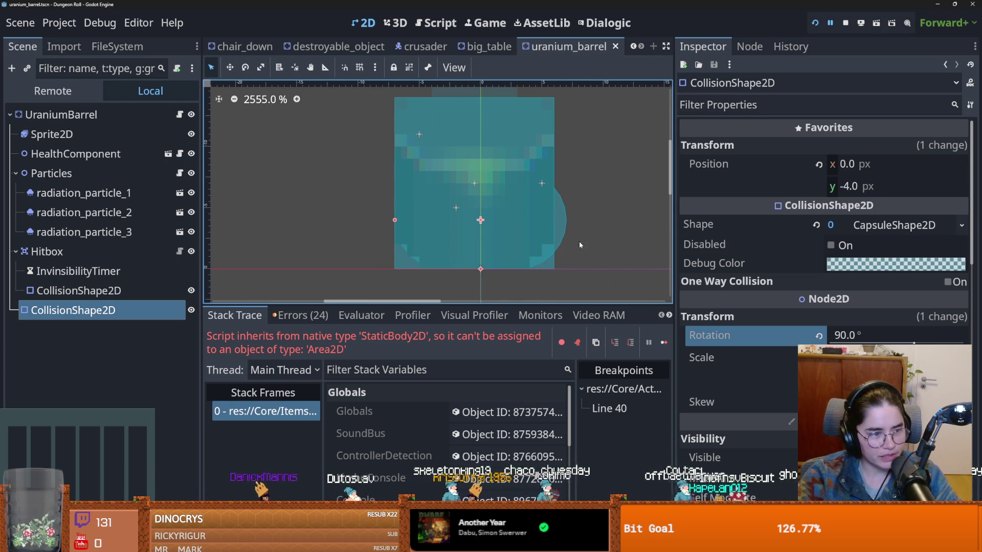
scroll(579, 245, up, 2)
key(ctrl+s)
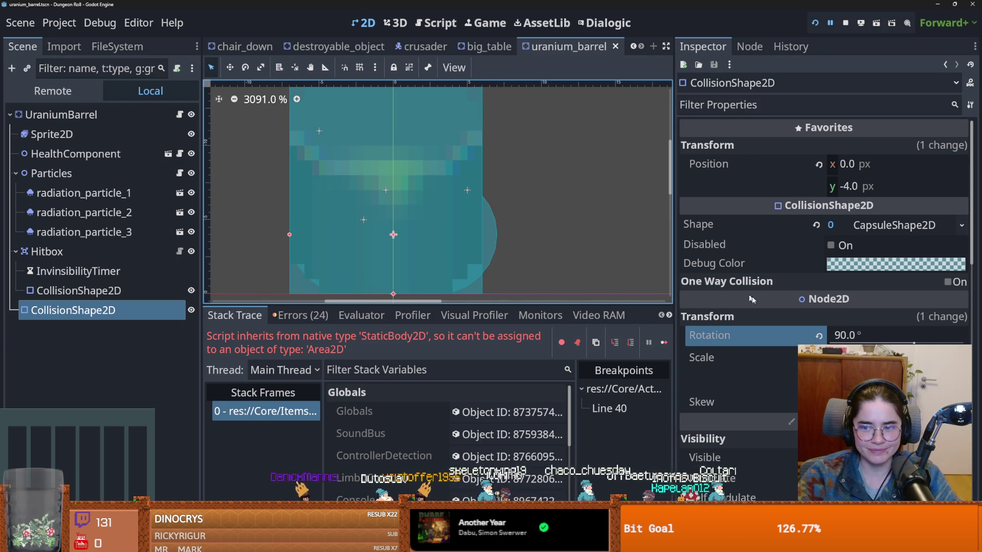
scroll(742, 293, down, 2)
scroll(373, 255, down, 4)
click(123, 116)
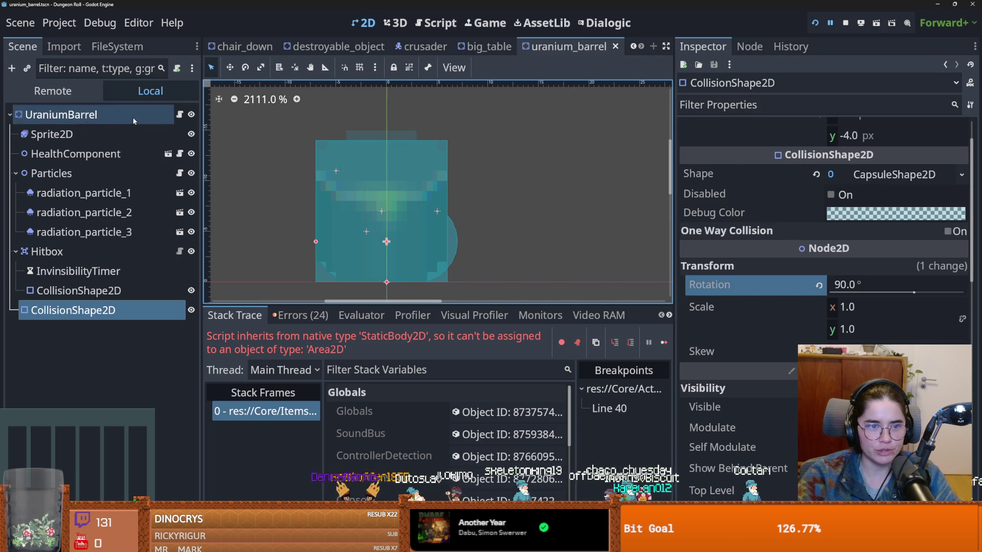
Check the big_table Table root and its Hitbox, then return to uranium_barrel.
click(486, 46)
click(93, 117)
click(84, 212)
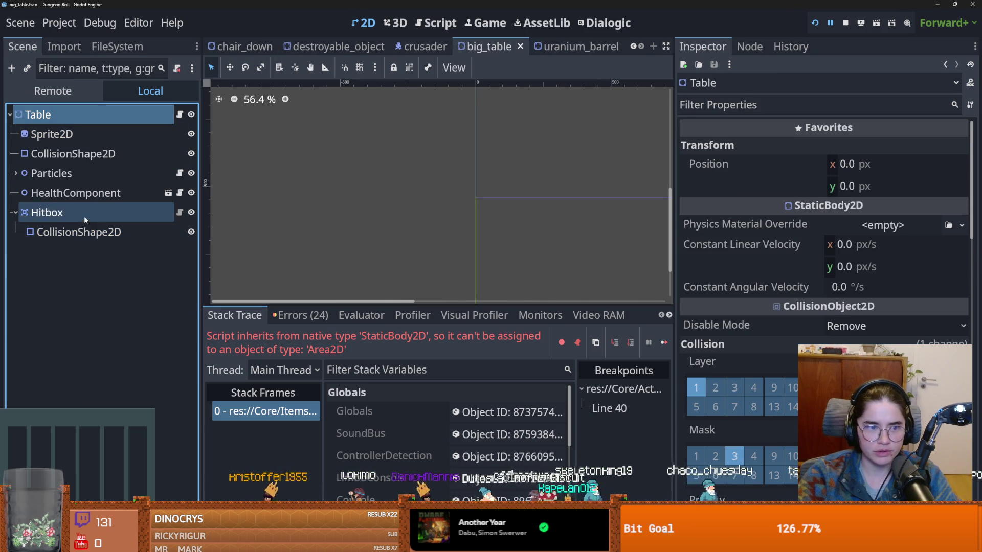
click(573, 46)
Set the barrel Hitbox collision mask to layers 3 and 7 (layer 1 off) and save.
click(96, 249)
scroll(747, 317, down, 5)
click(734, 303)
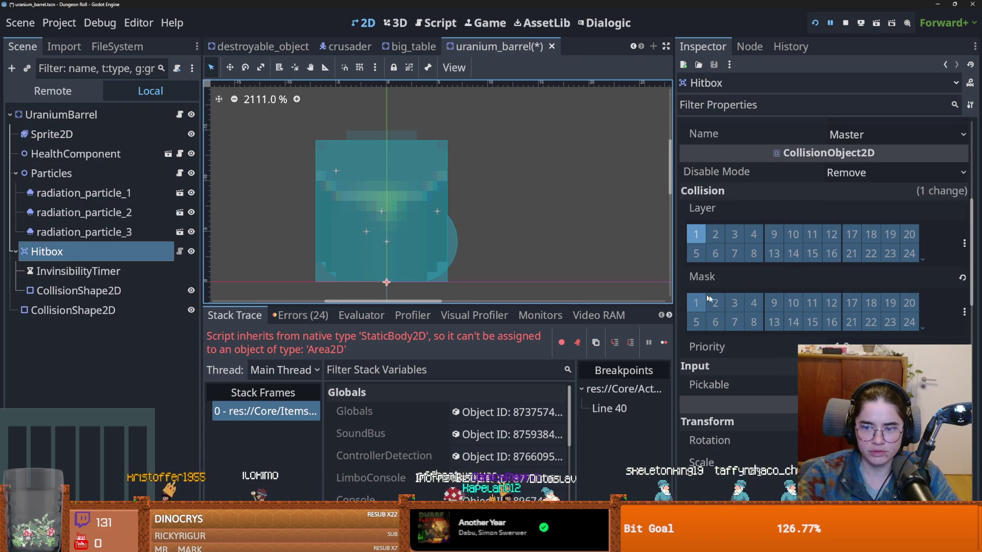
click(695, 302)
click(734, 322)
key(ctrl+s)
Run the game, start a new Crusader run, and remove a stray typed character.
click(815, 23)
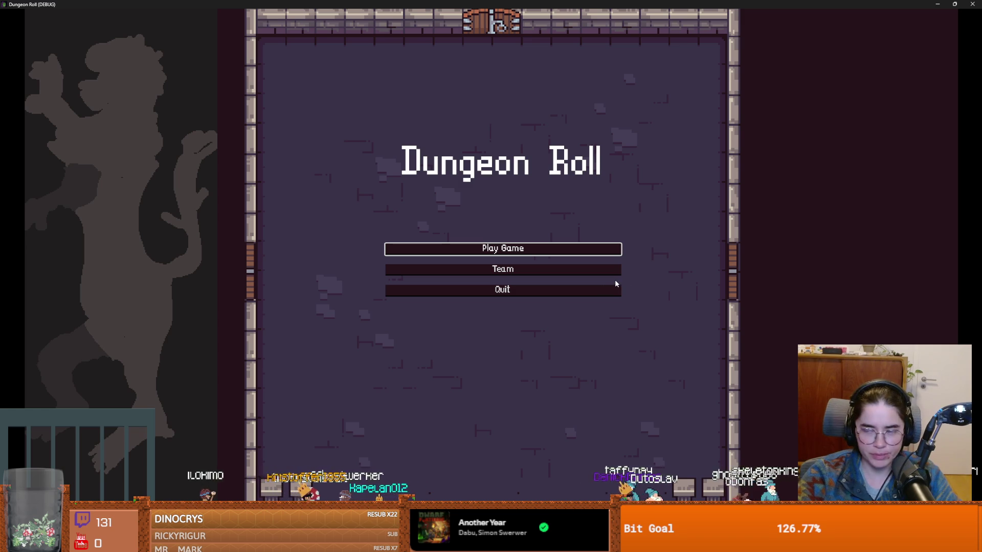
click(448, 250)
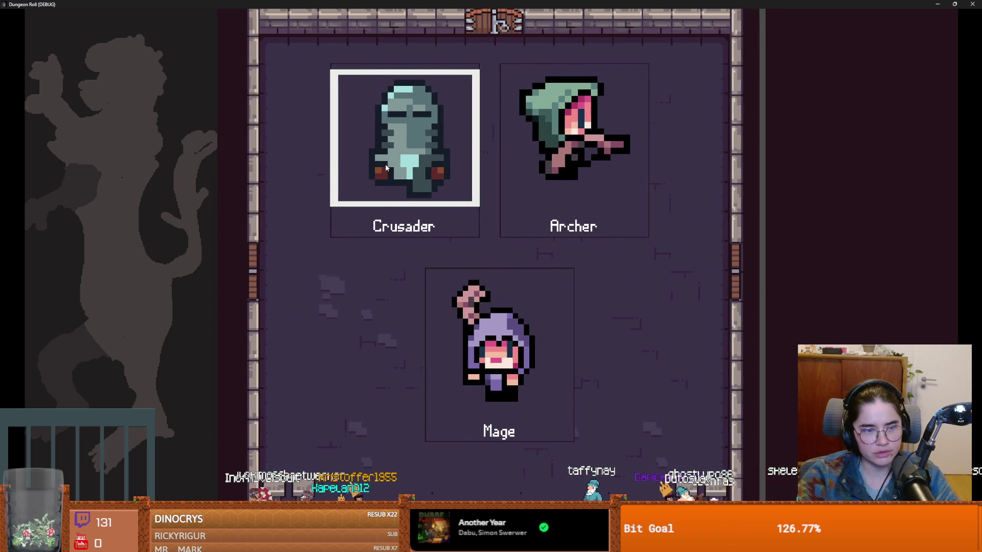
click(385, 165)
text(a)
key(BackSpace)
Paste the barrel's InvinsibilityTimer under big_table's Hitbox and relaunch the game.
click(131, 268)
key(ctrl+s)
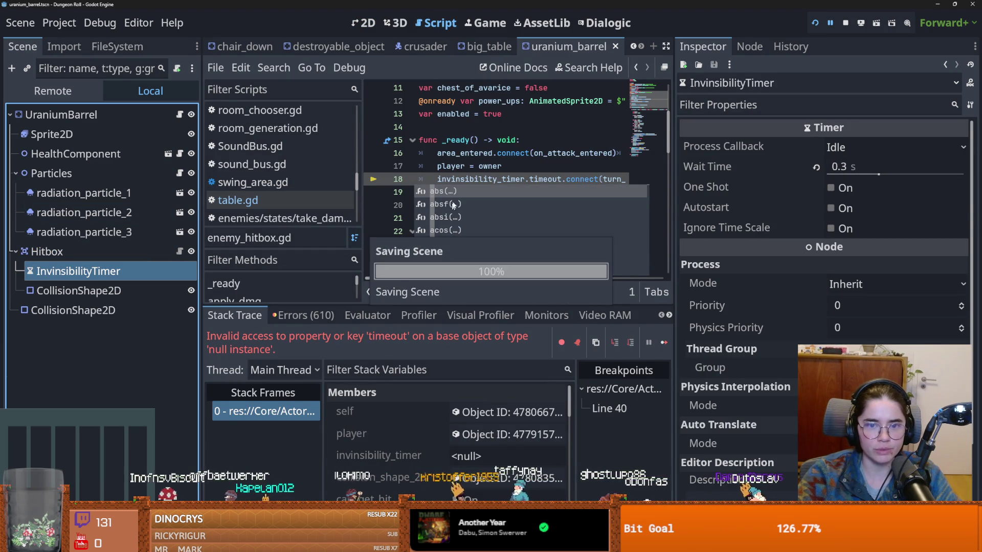
click(457, 51)
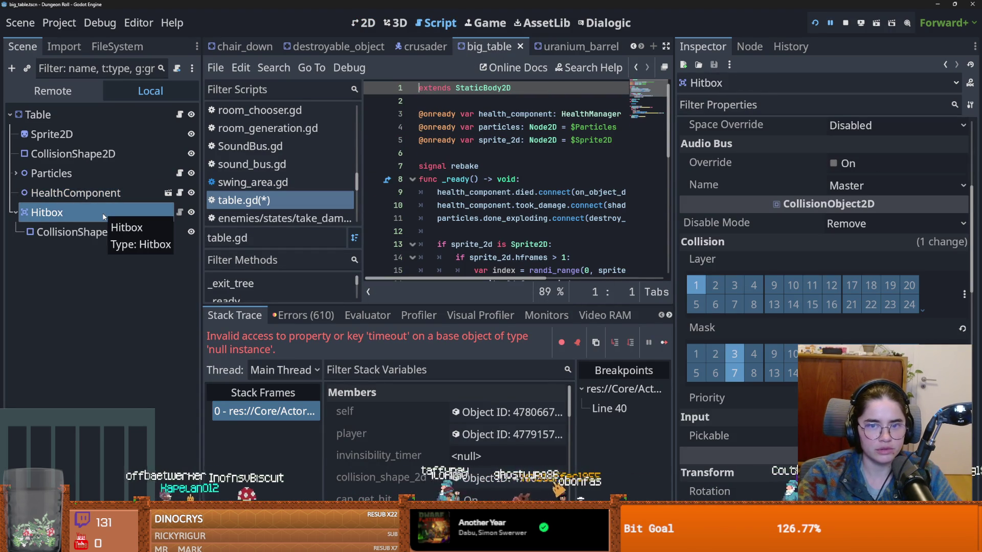
key(ctrl+v)
click(812, 23)
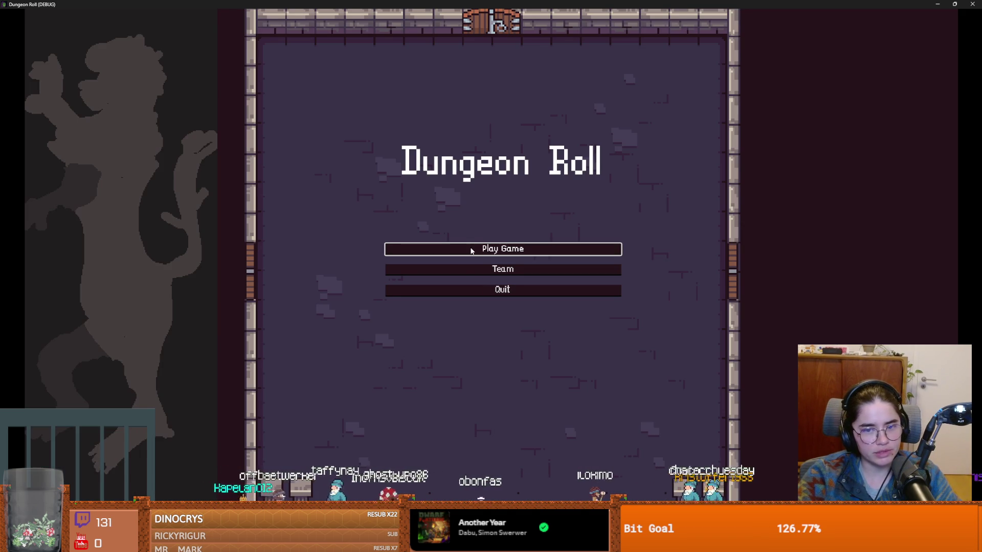
Start a new game, pause the background music, and pick the Crusader.
click(471, 250)
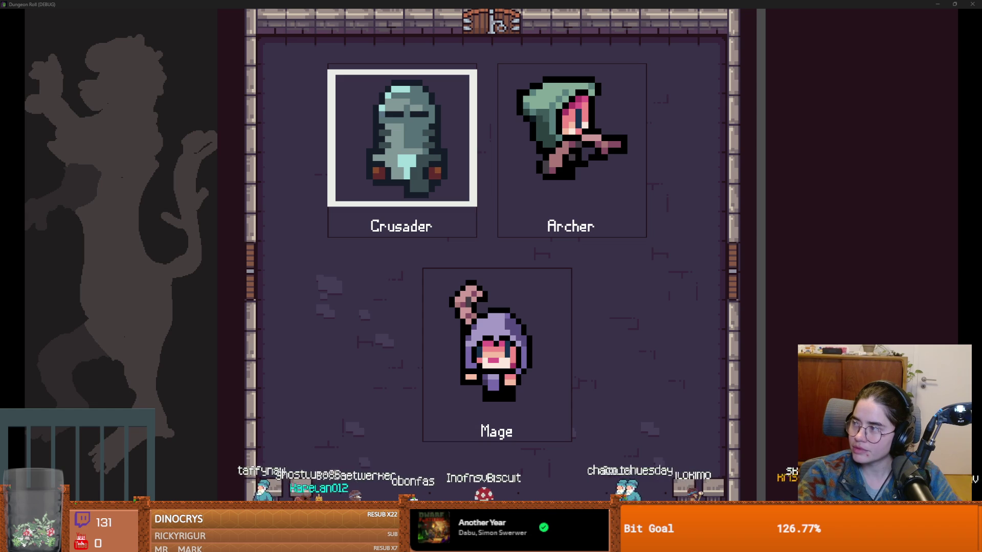
key(alt+Tab)
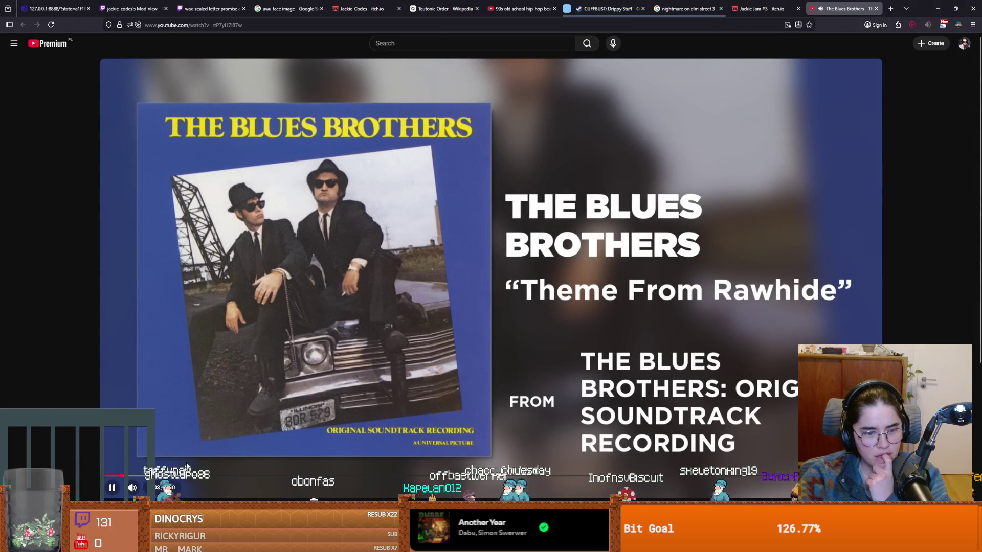
key(space)
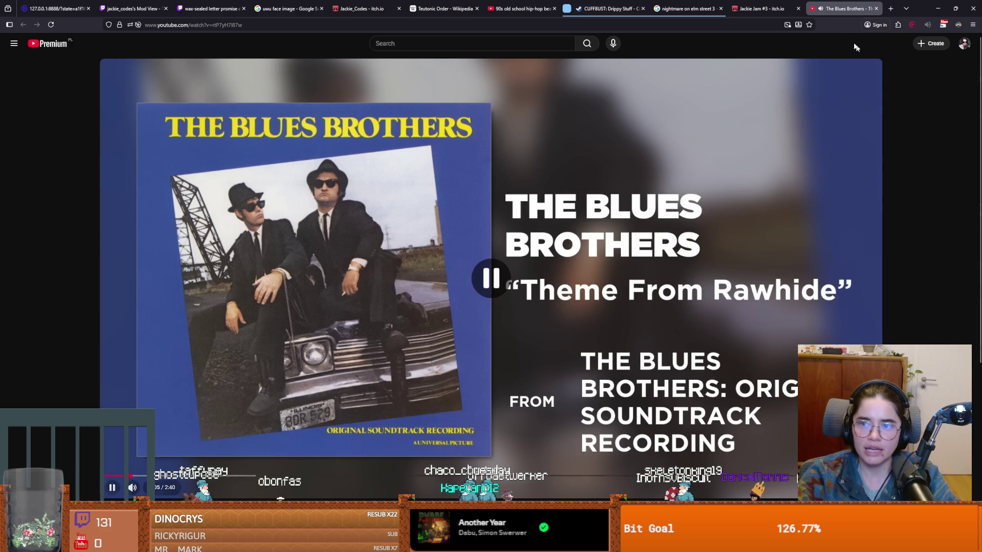
click(937, 7)
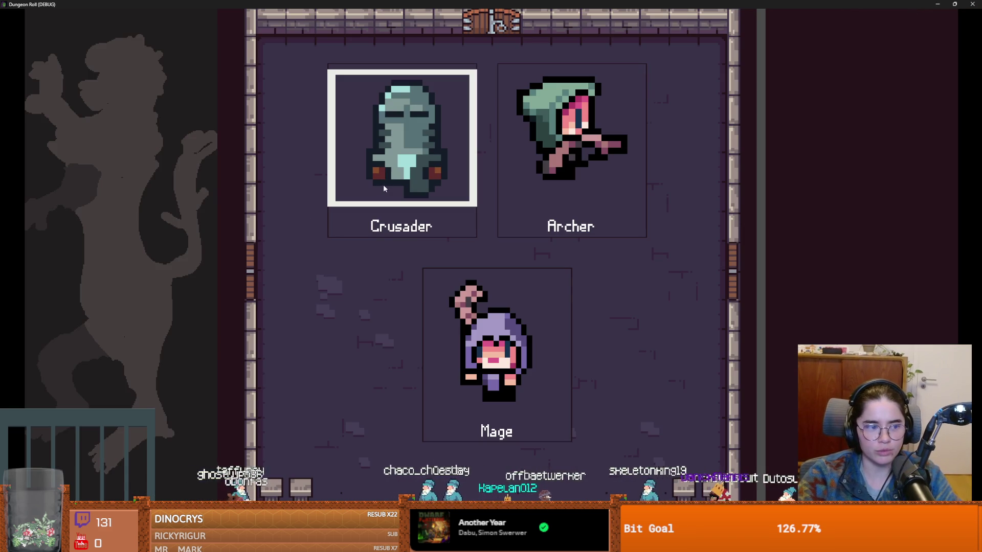
click(352, 184)
Walk the knight down-left and smash the lower crates, green barrel and nearby crates.
key(s)
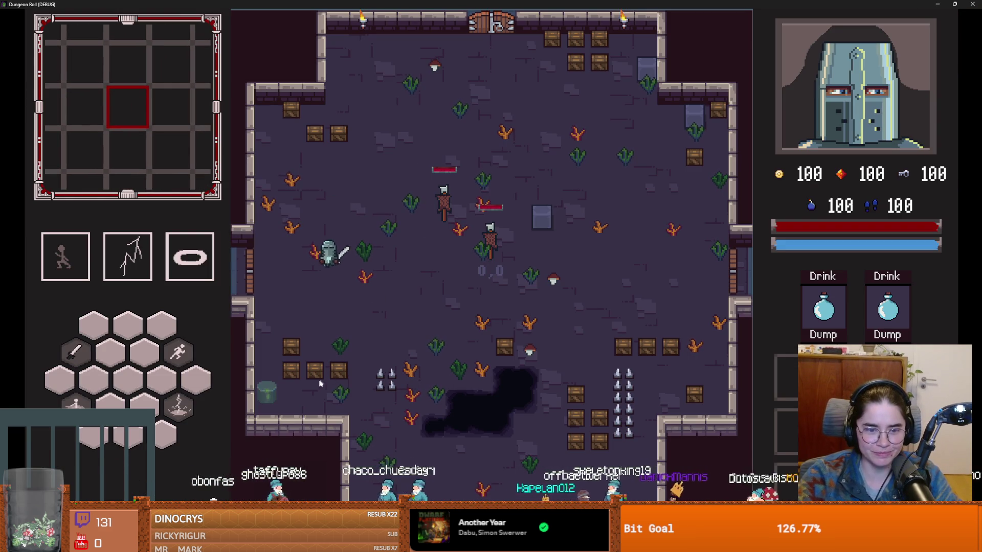
key(s)
click(315, 382)
key(a)
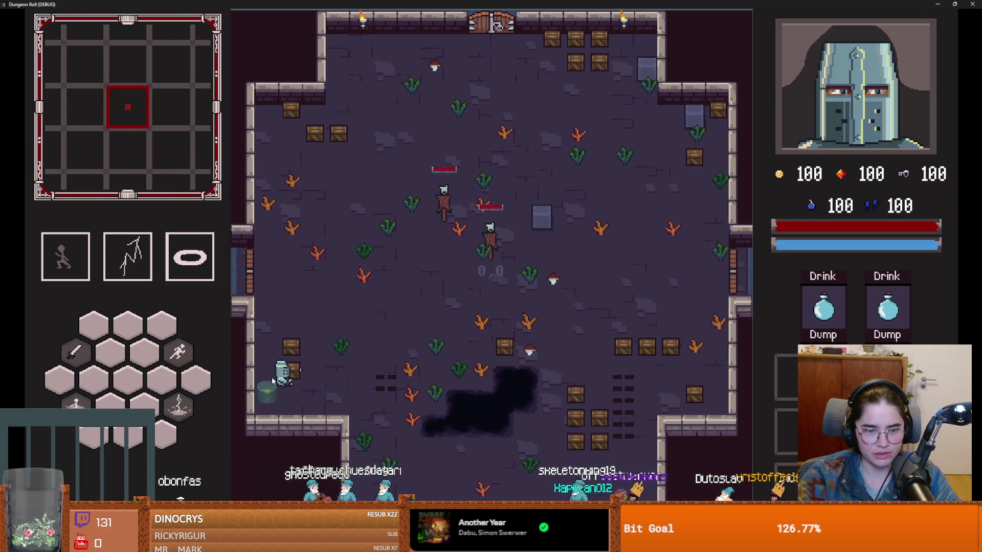
click(258, 375)
click(232, 402)
key(w)
click(300, 326)
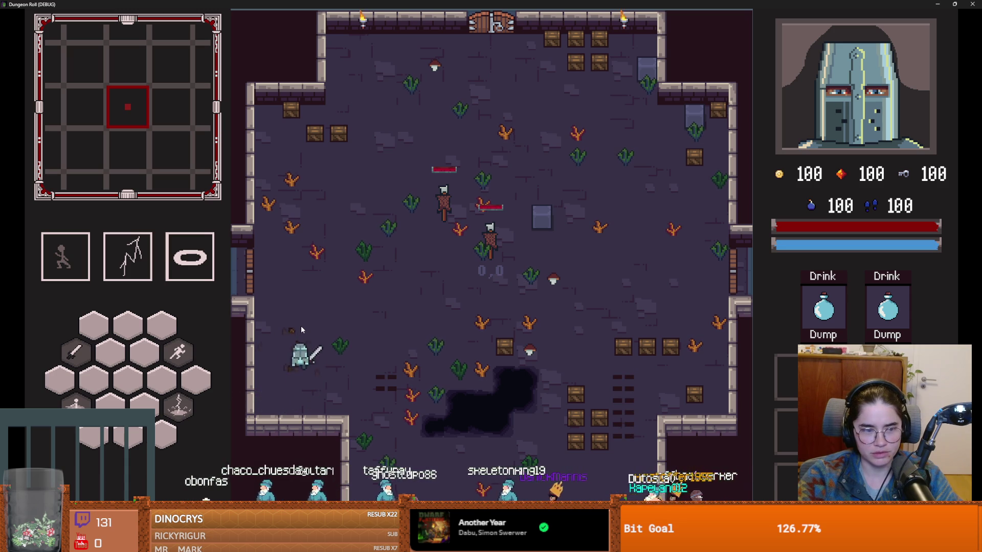
Move toward the skeletons and strike one three times.
key(w)
key(d)
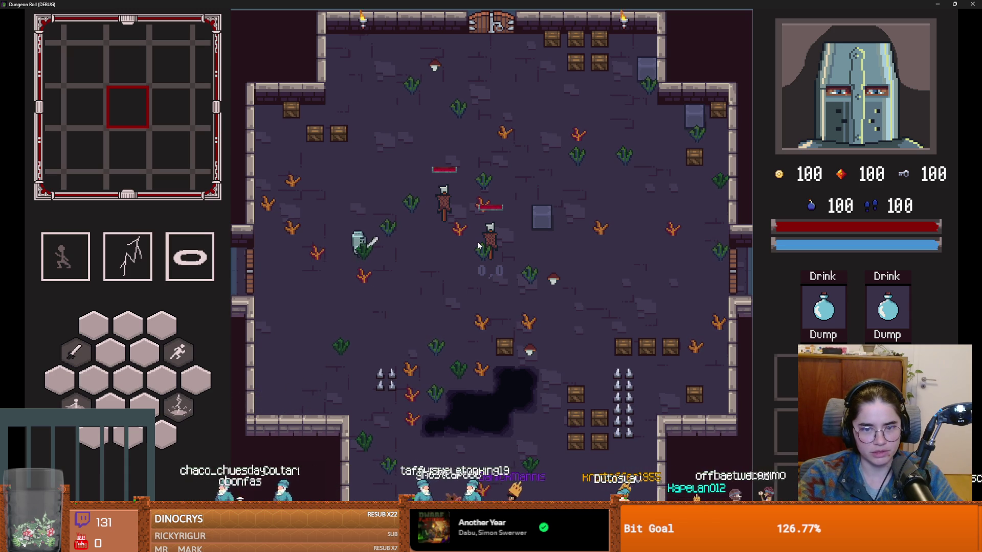
click(478, 246)
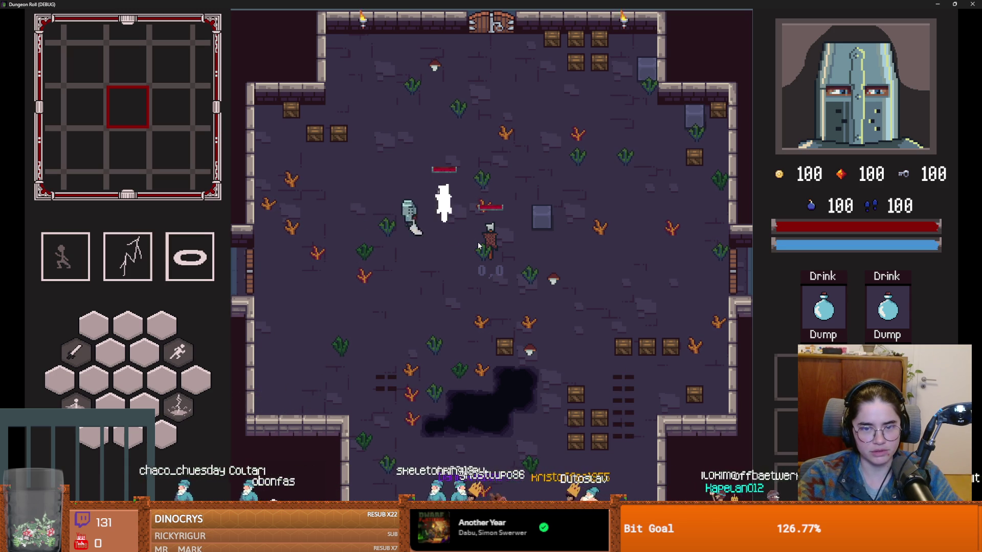
click(479, 246)
click(479, 246)
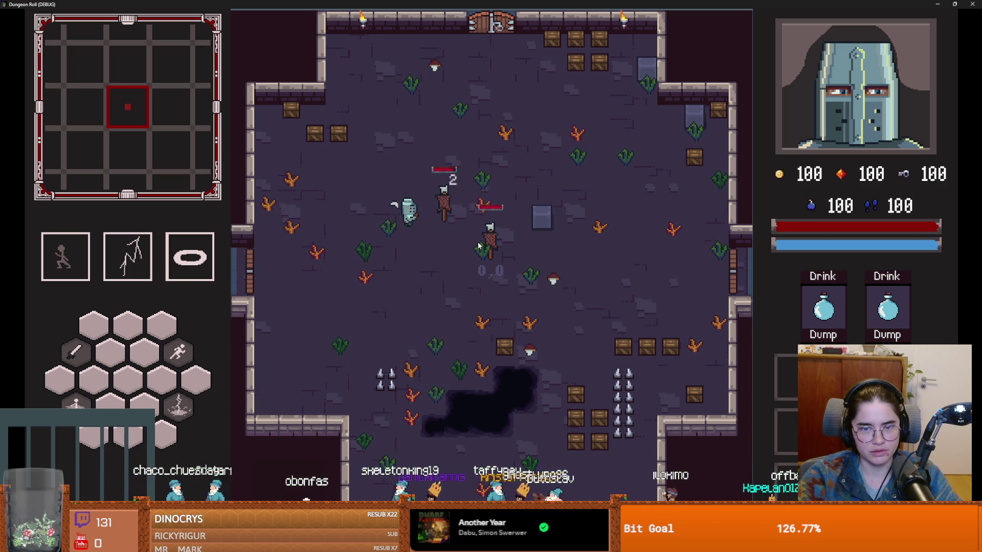
Step away down-left from the skeletons and swing the sword five more times.
key(a)
key(s)
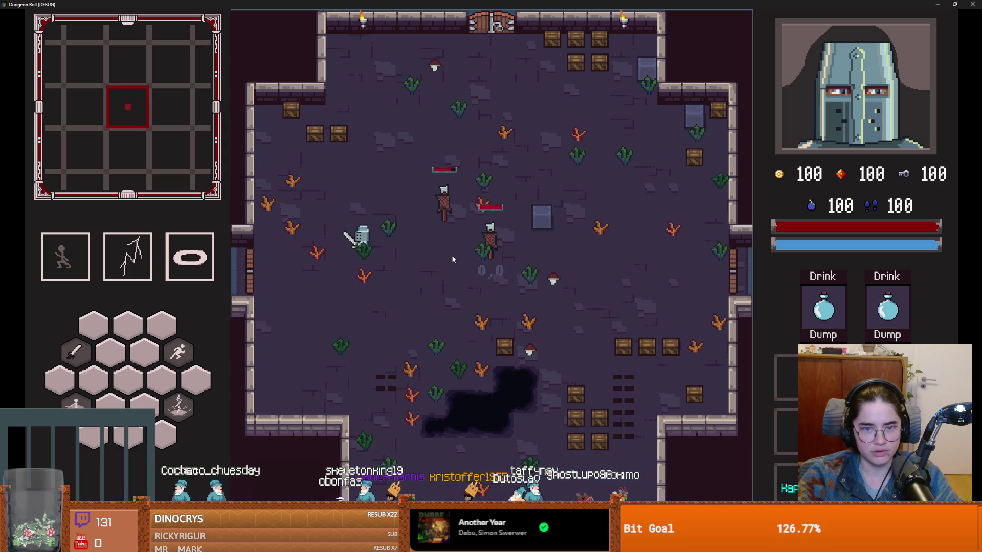
key(a)
click(456, 268)
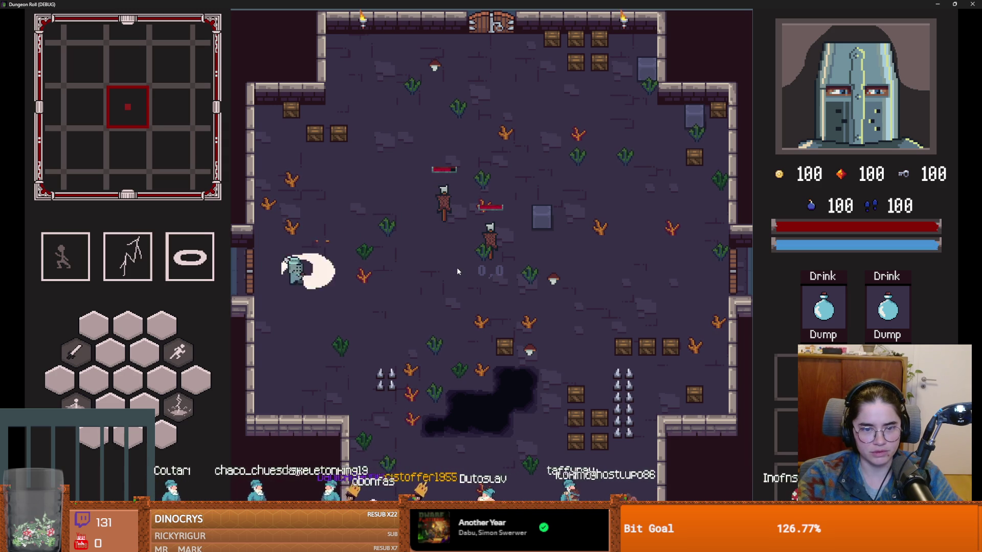
click(457, 268)
click(457, 268)
click(457, 268)
click(457, 267)
key(a)
key(a)
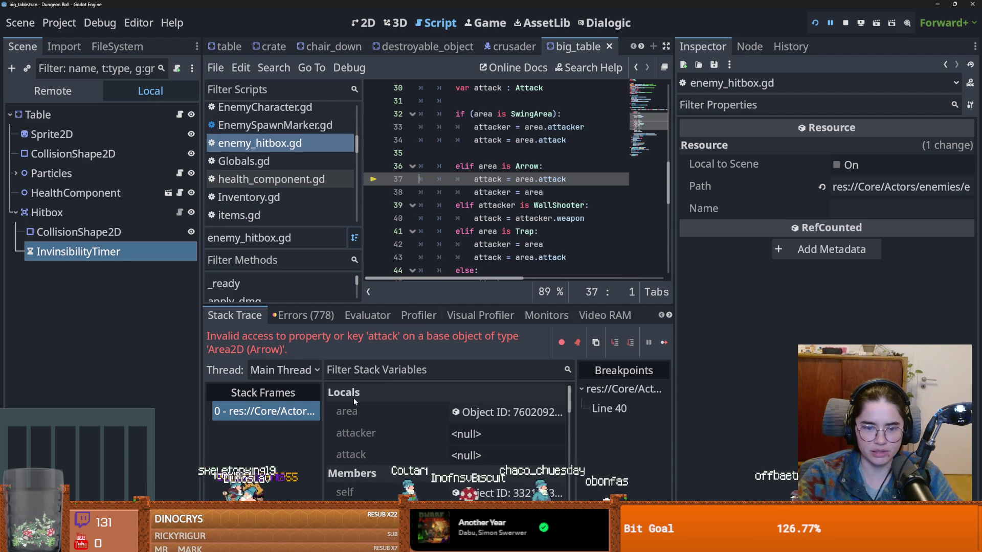
Give the code editor more room and filter the FileSystem dock by 'arrow'.
mouse_move(536, 305)
mouse_down()
mouse_move(532, 343)
mouse_move(530, 313)
mouse_up()
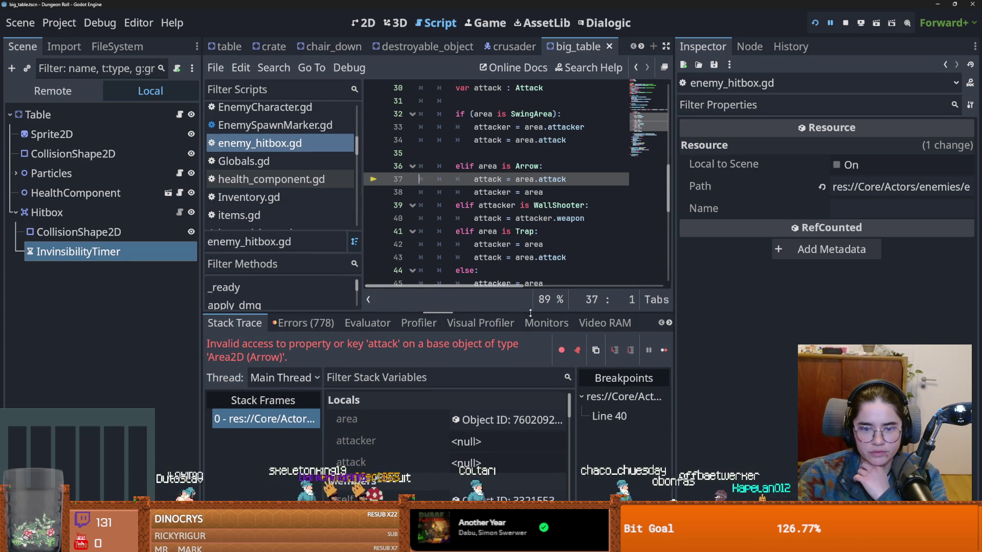
click(117, 46)
double_click(78, 93)
text(arrow)
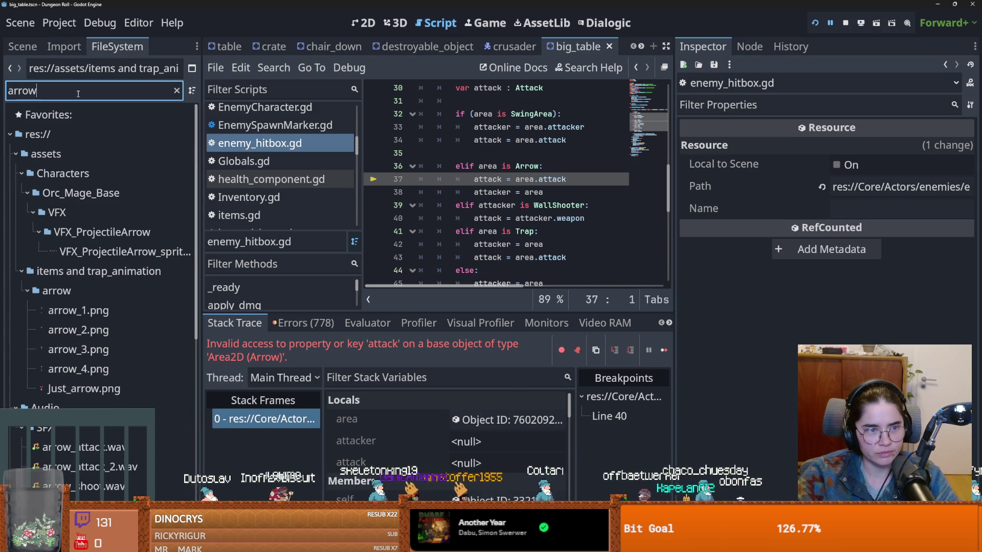
scroll(127, 271, down, 5)
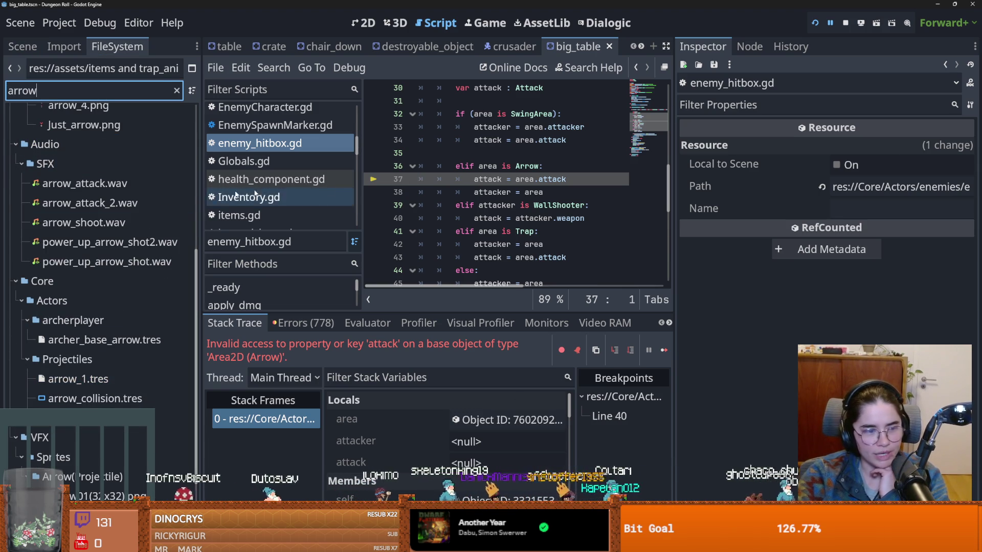
Resume and then pause the background music video before returning to Godot.
key(alt+Tab)
click(330, 246)
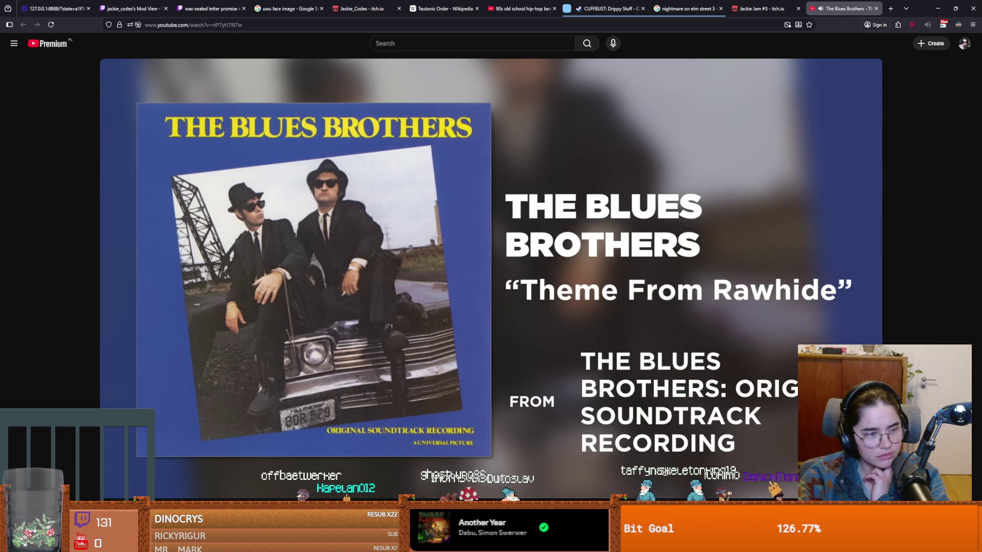
key(space)
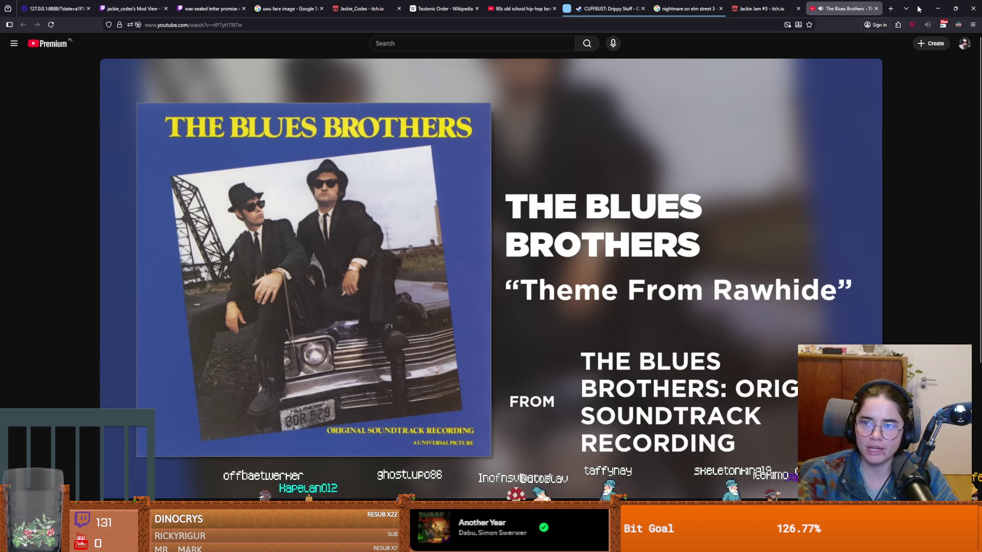
key(alt+Tab)
Save, select Arrow on line 36, and open the arrow_1.tres projectile resource.
click(568, 179)
key(ctrl+s)
double_click(527, 167)
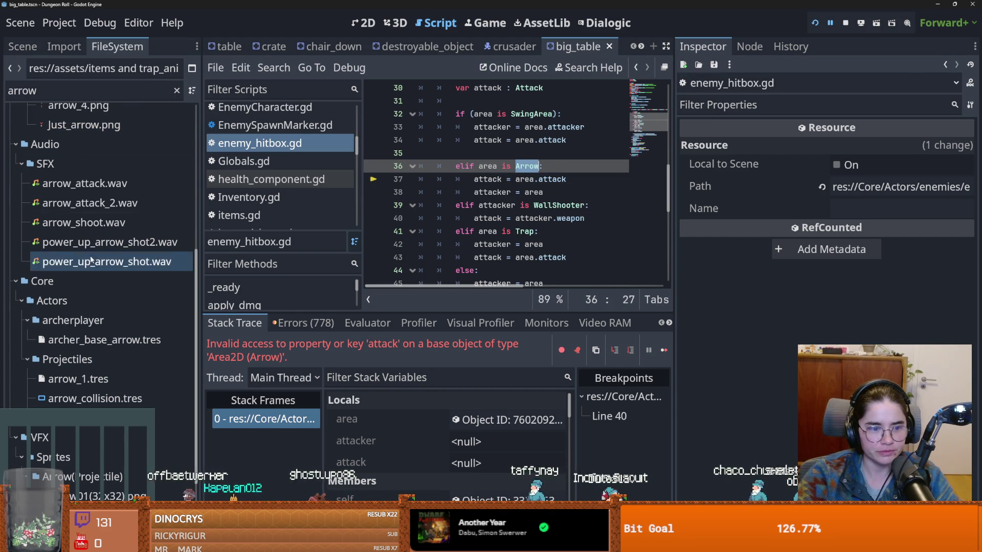
scroll(96, 265, down, 3)
click(100, 298)
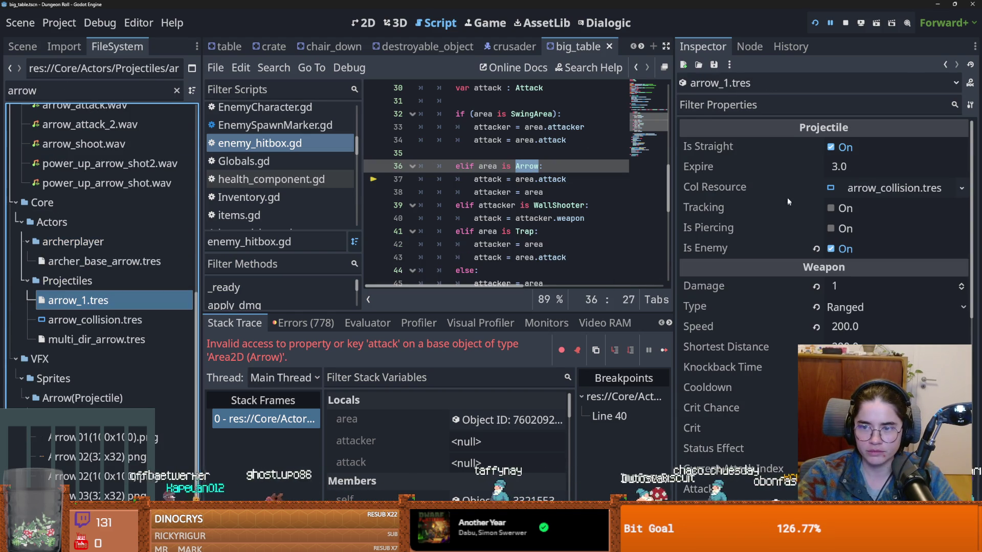
From the Errors list, open body_animations.gd line 101 for the heavy_attack_sideways error, then switch to GitHub Desktop.
scroll(777, 194, down, 3)
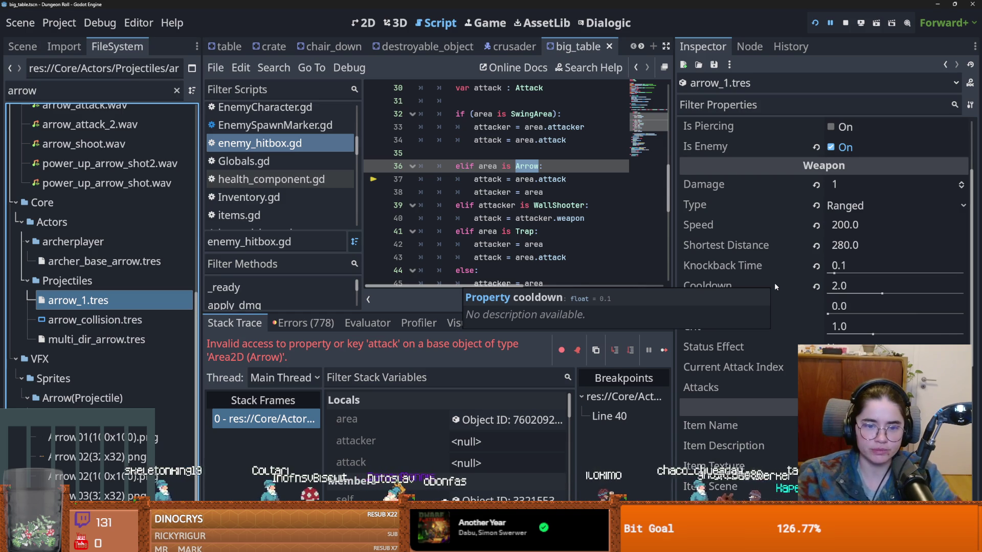
click(303, 322)
scroll(431, 407, down, 10)
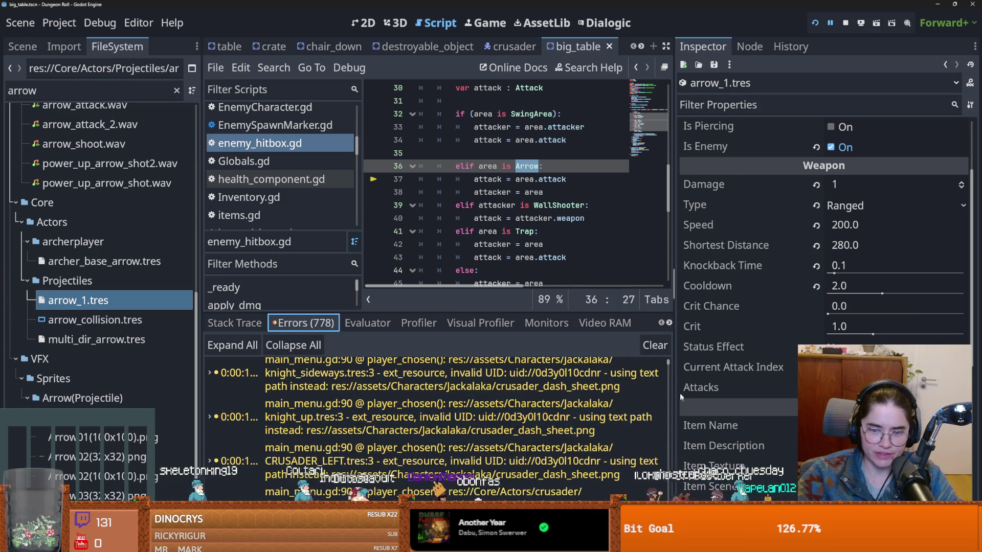
click(608, 455)
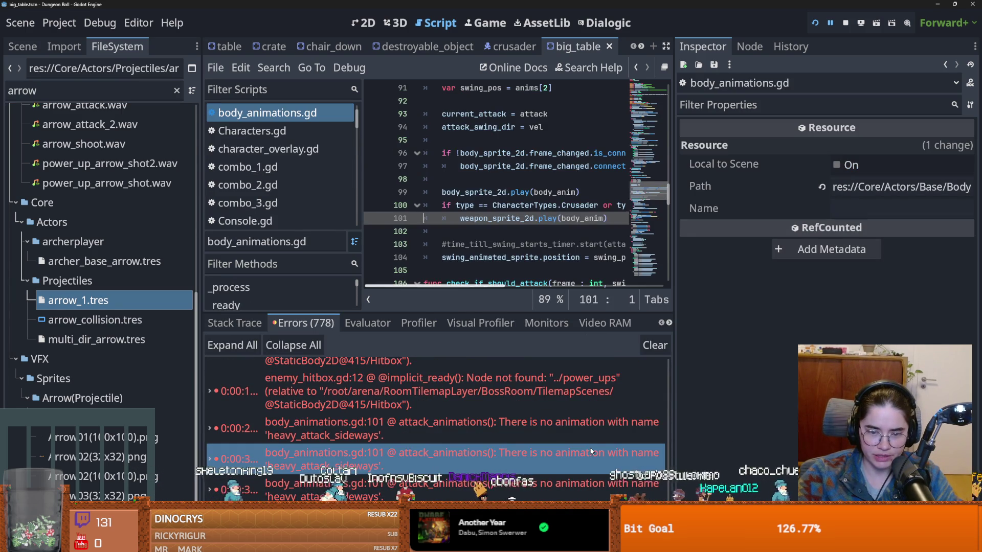
click(645, 429)
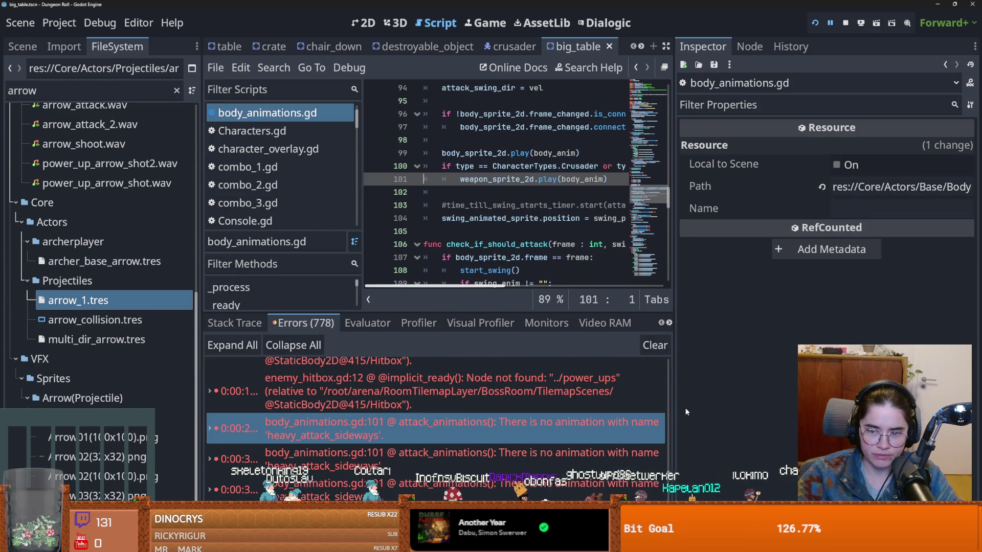
drag(674, 412, 841, 412)
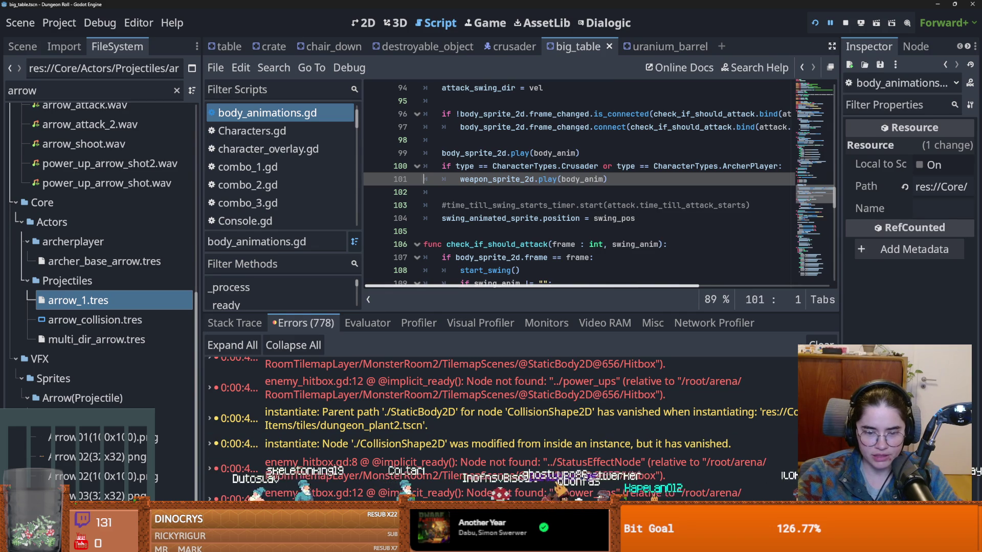
key(alt+Tab)
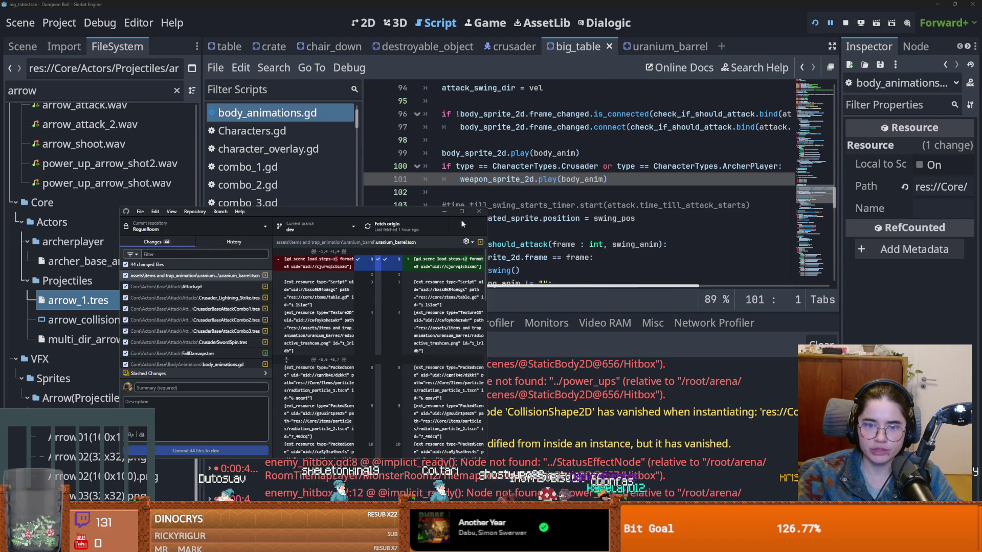
Create a new branch named NewAttackHitbox based on dev.
click(461, 211)
scroll(81, 261, down, 5)
scroll(81, 261, up, 5)
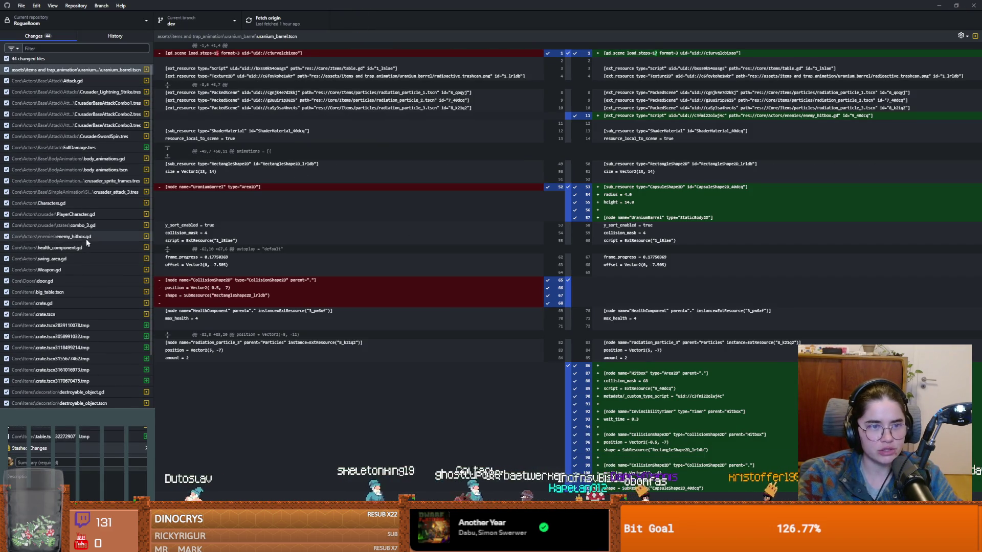
click(101, 6)
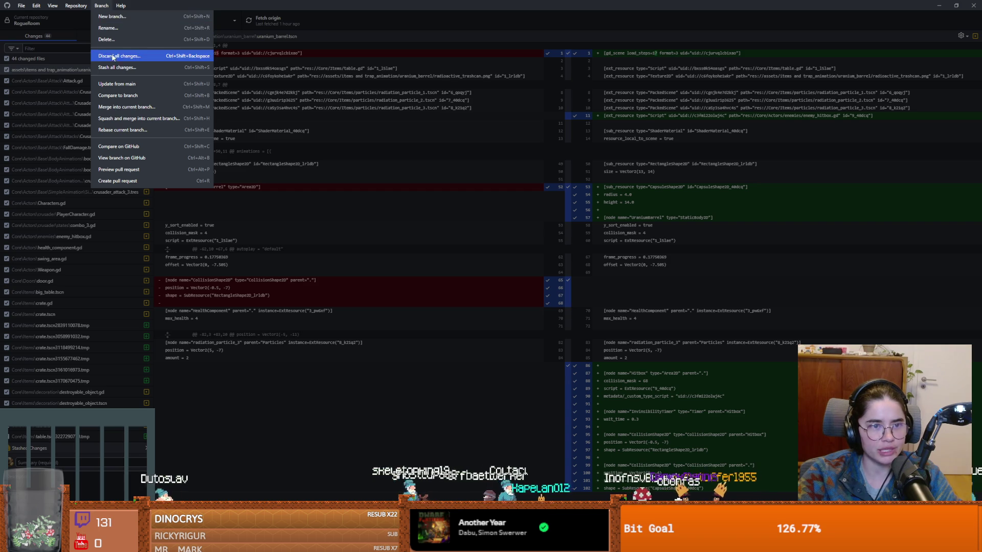
click(112, 17)
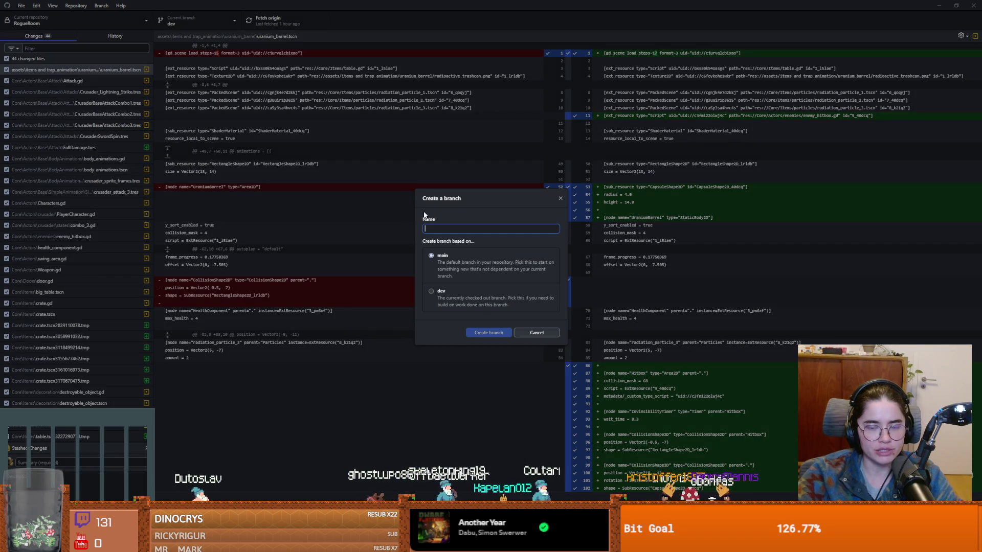
click(485, 299)
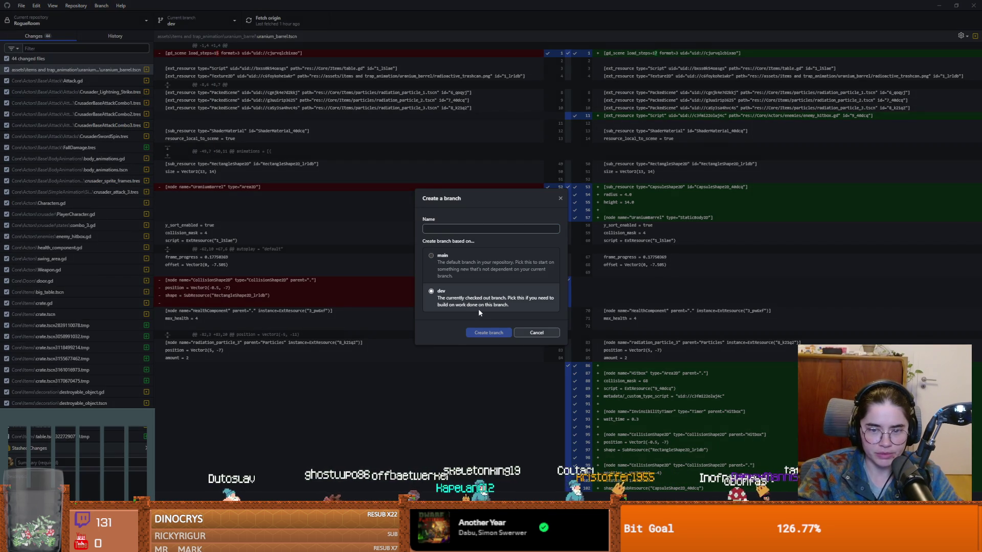
click(462, 229)
text(NewAttack)
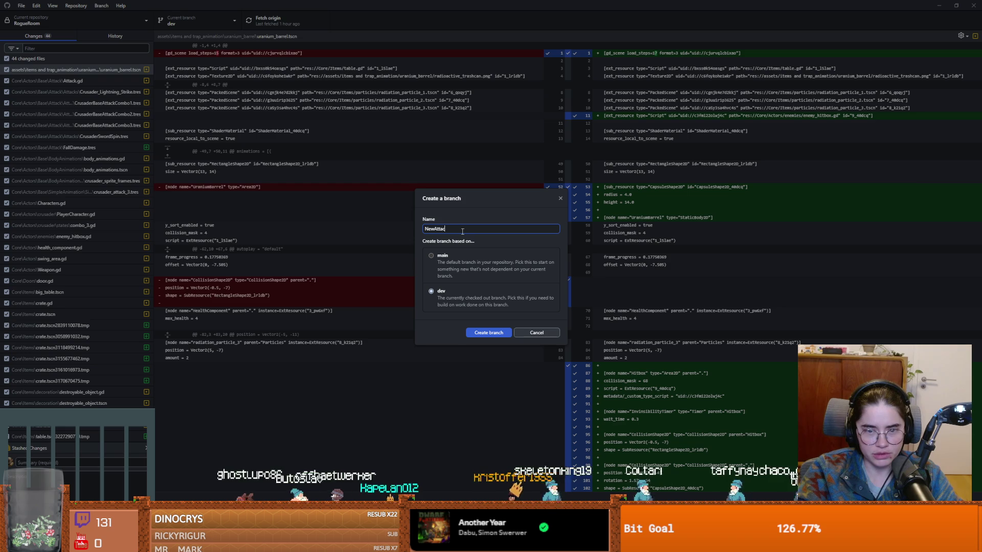
text(Hitbox)
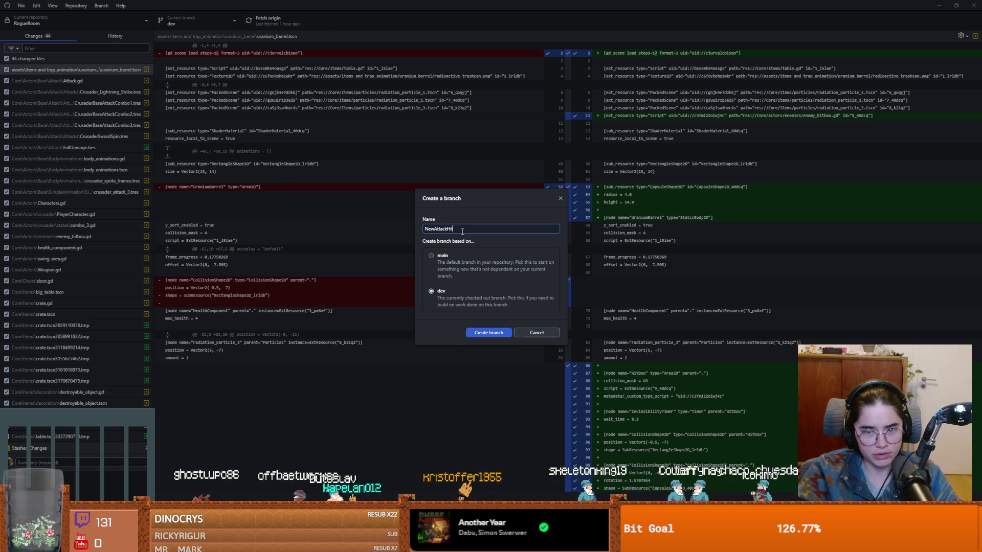
click(500, 330)
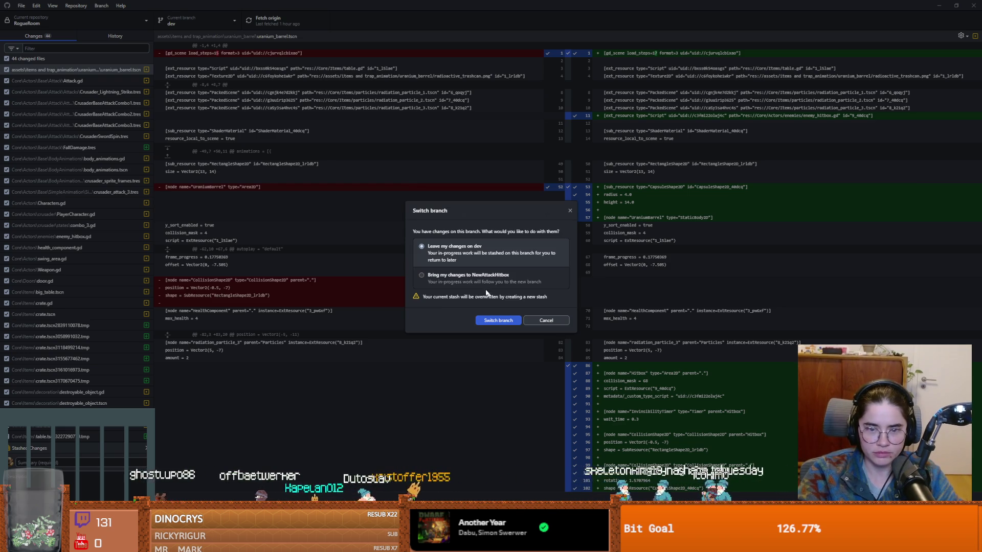
Bring the uncommitted changes onto NewAttackHitbox and enter the commit summary 'init commit'.
click(458, 279)
click(490, 314)
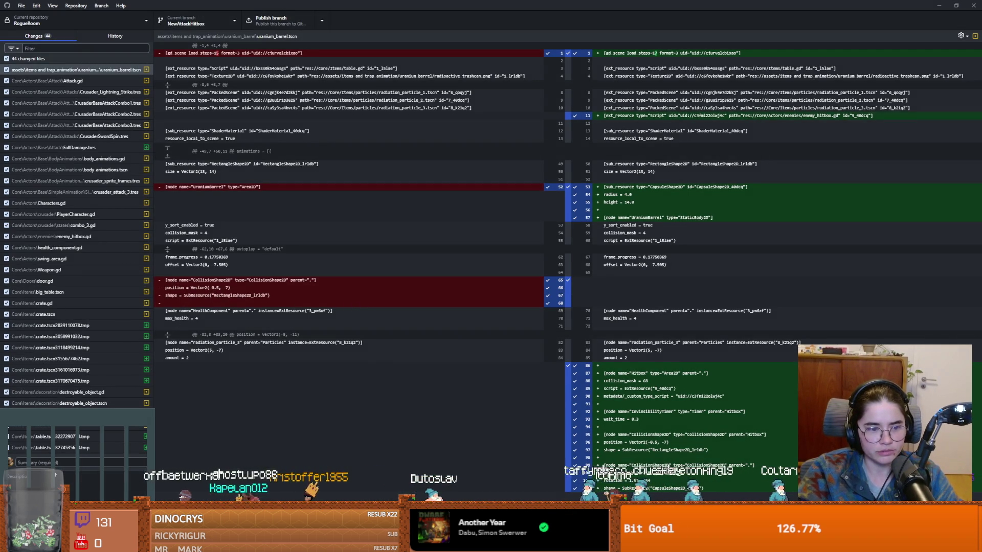
click(57, 462)
text(init commit)
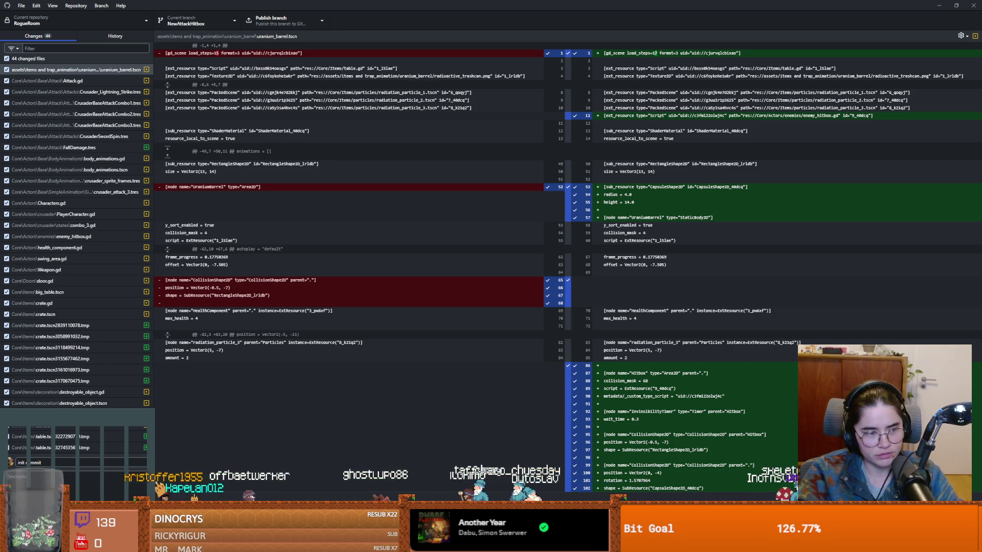
Commit the changes, publish NewAttackHitbox, fetch origin, and return to Godot.
key(ctrl+Return)
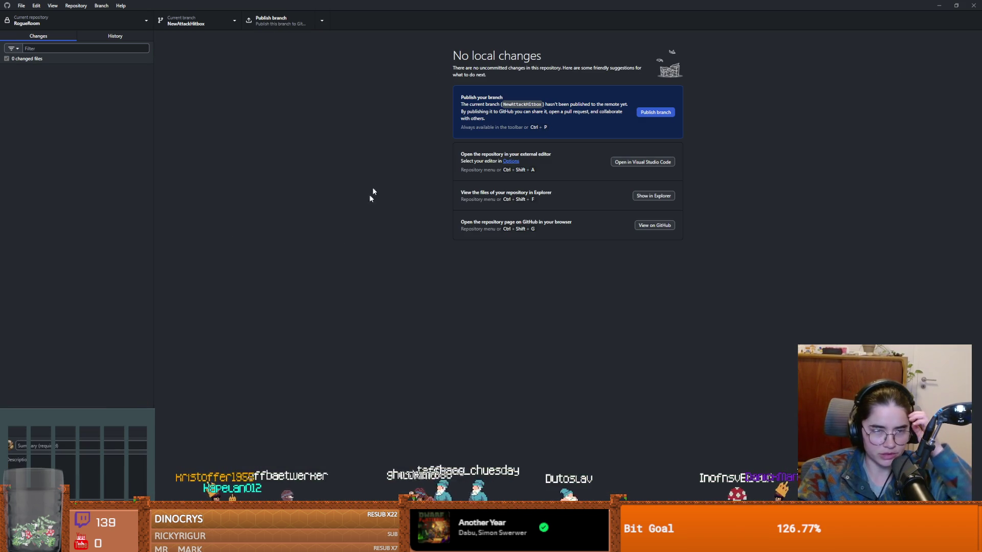
click(271, 21)
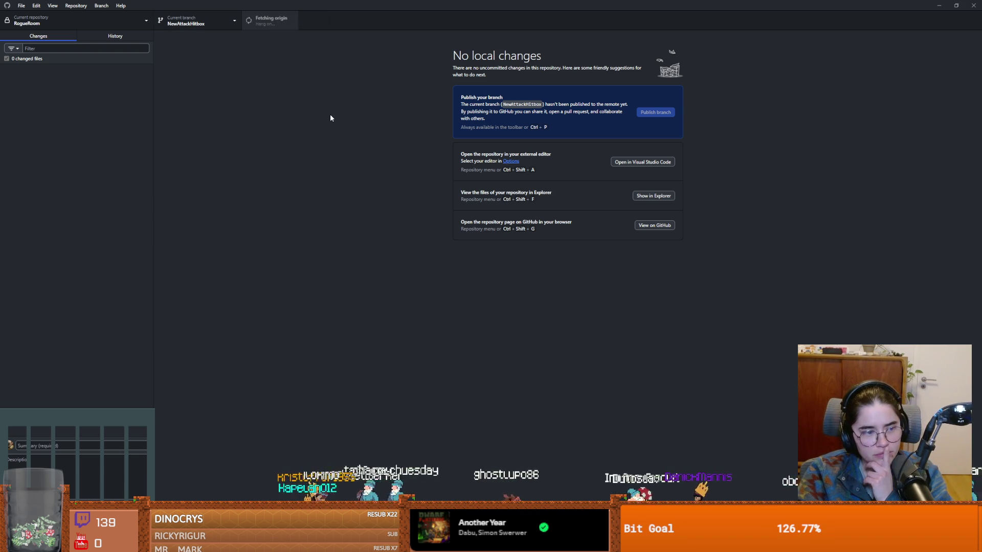
click(252, 23)
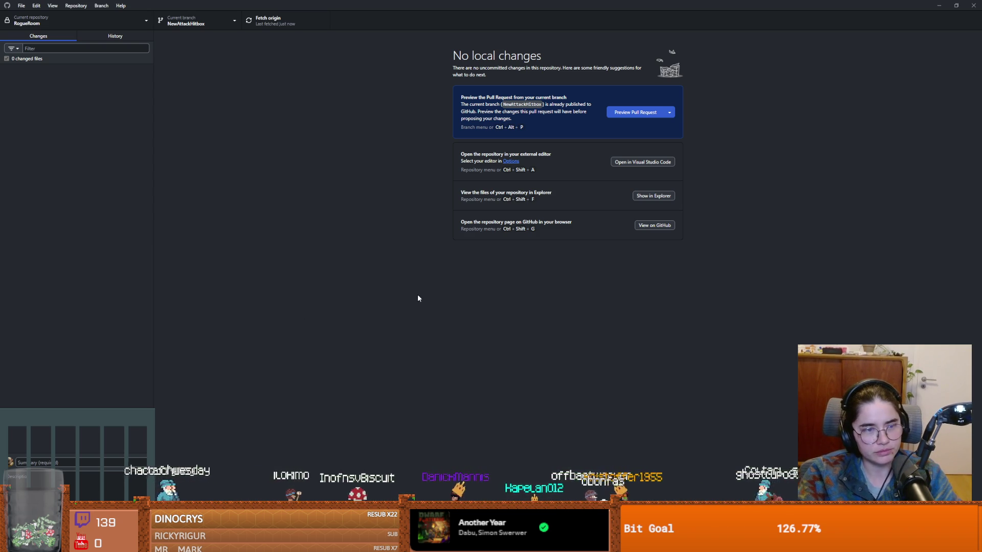
key(alt+Tab)
click(511, 231)
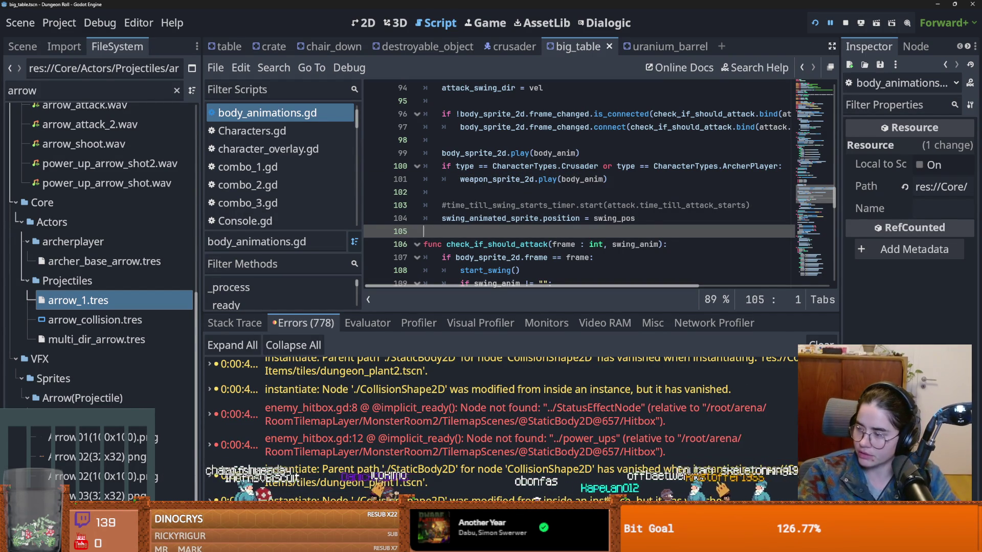
Run the stream games project with F5 to bring up the Cannon game.
key(F5)
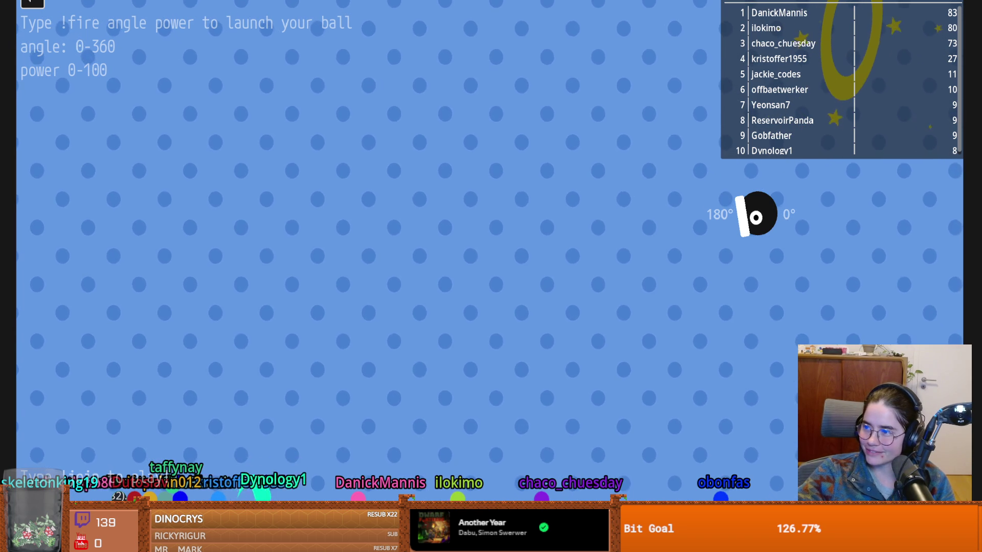
Exit Cannon to the launcher, relaunch it, then run the Dungeon Roll project.
click(43, 5)
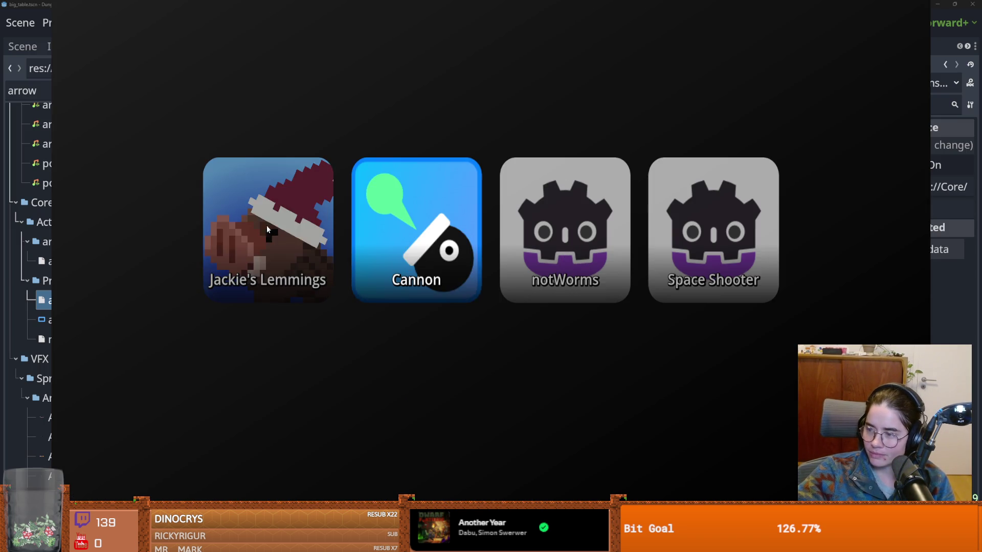
click(366, 229)
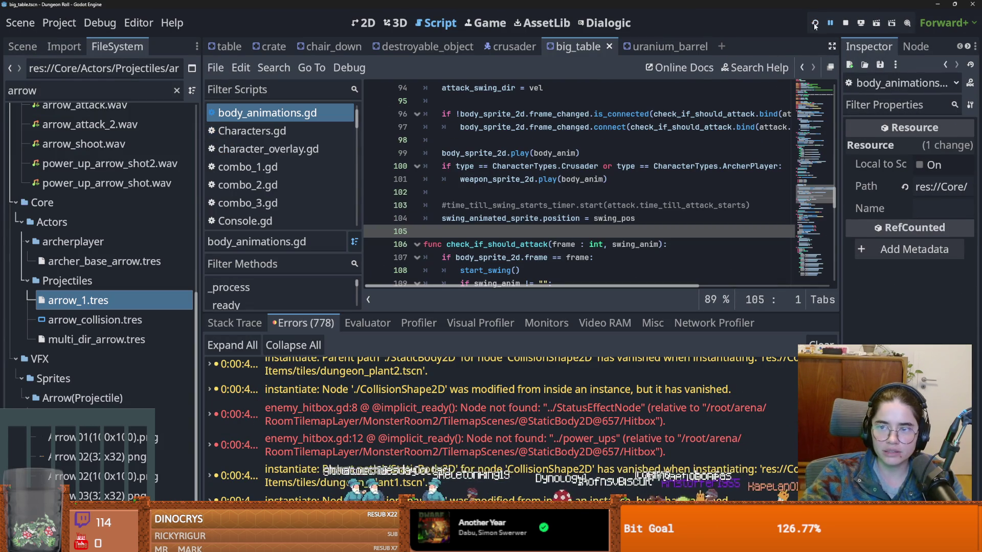
click(815, 24)
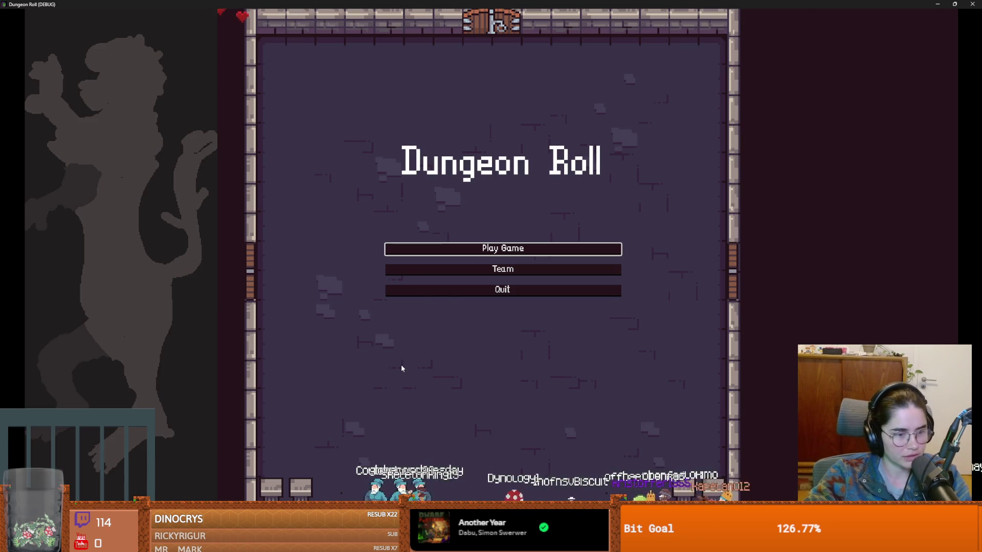
Start a Crusader run, walk down and left briefly, then close the game with Alt+F4.
click(419, 248)
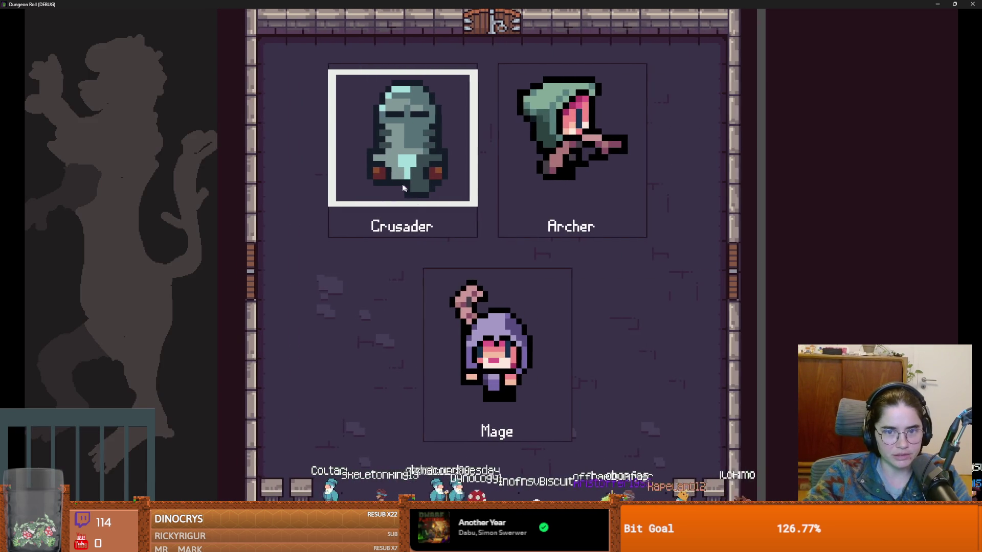
click(398, 181)
key(s)
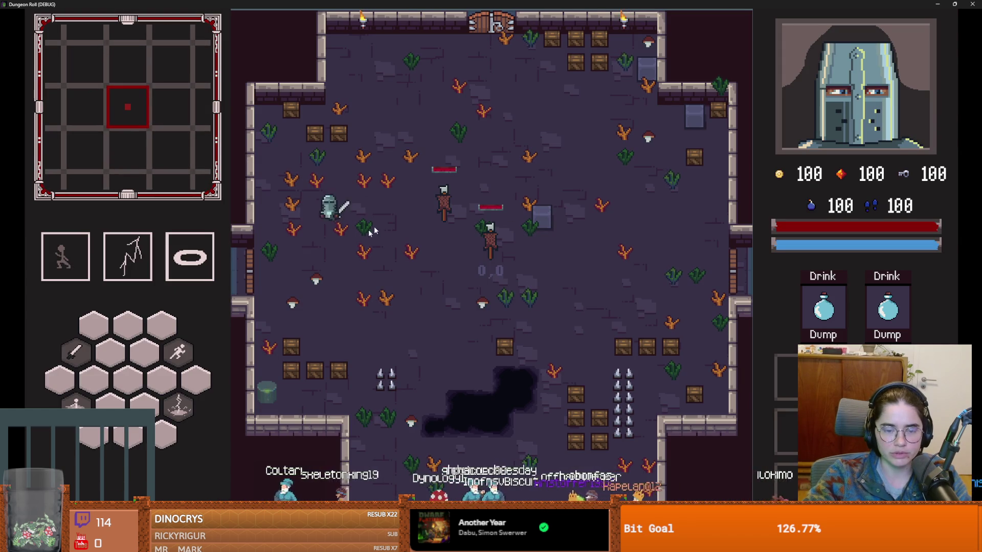
key(a)
key(alt+F4)
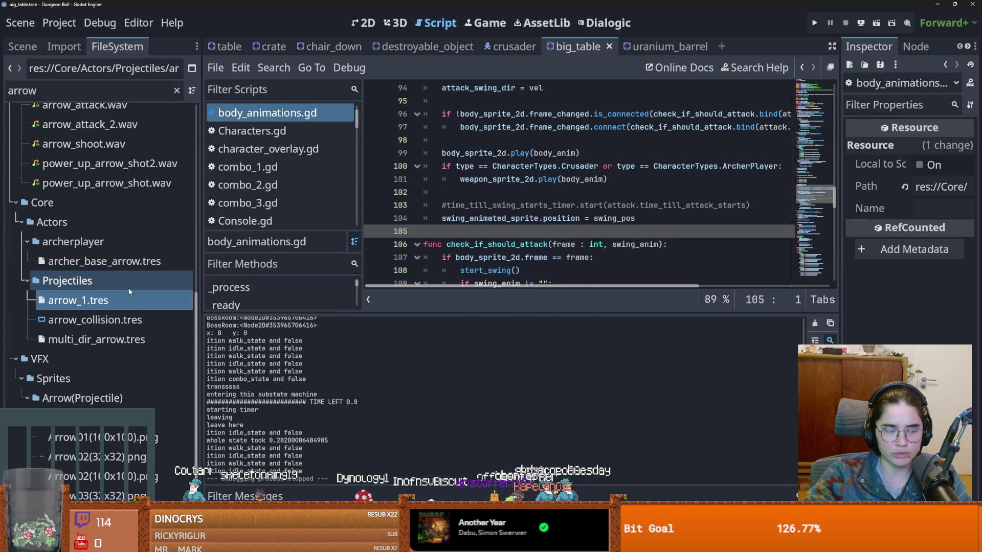
Show arrow_1.tres in a widened Inspector and check its Damage property.
click(108, 307)
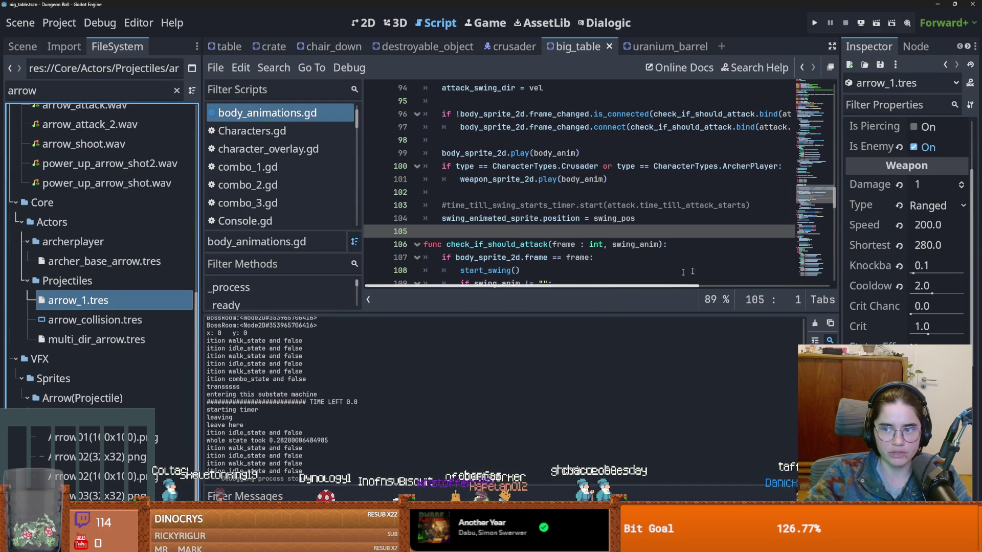
mouse_move(840, 262)
mouse_down()
mouse_move(560, 253)
mouse_move(658, 245)
mouse_up()
scroll(738, 284, up, 3)
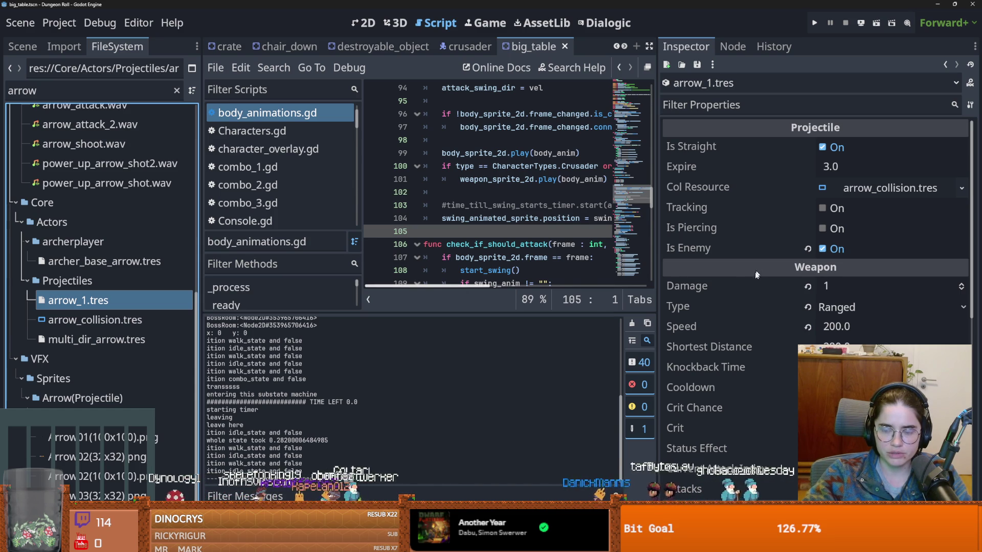
click(748, 287)
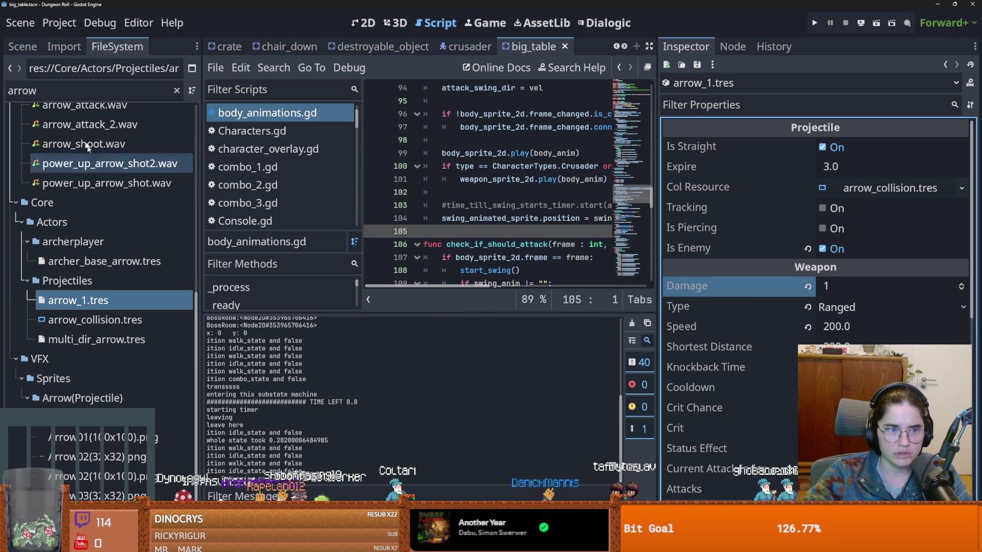
Change the file filter to 'archer' and scroll down to the archerplayer entries.
key(ctrl+f)
scroll(125, 317, up, 10)
scroll(125, 317, down, 9)
scroll(125, 321, down, 1)
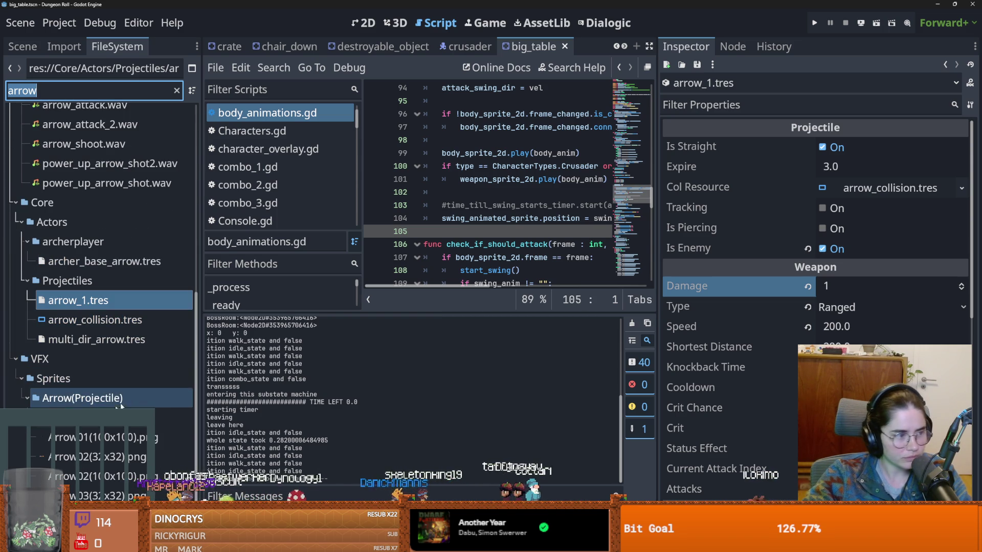
scroll(100, 307, up, 13)
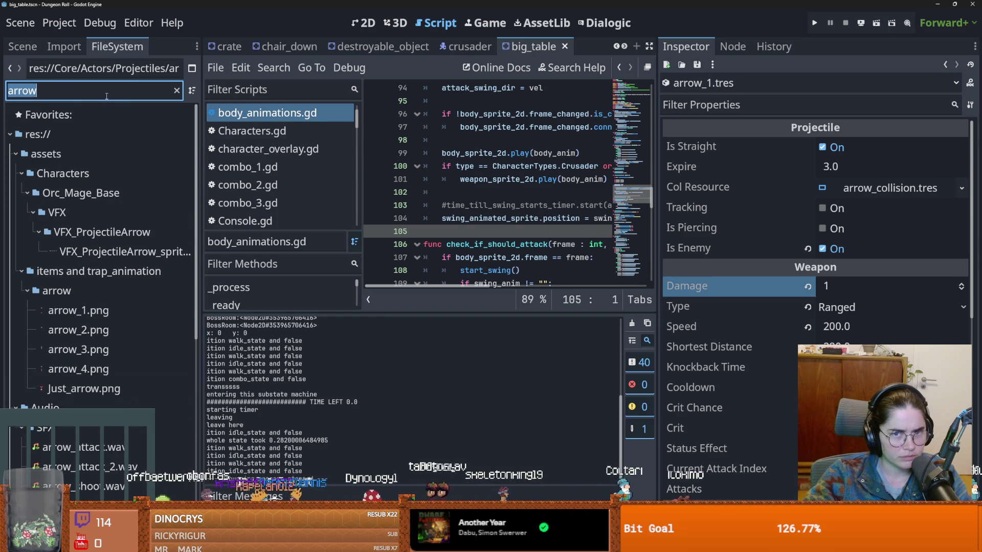
text(archer)
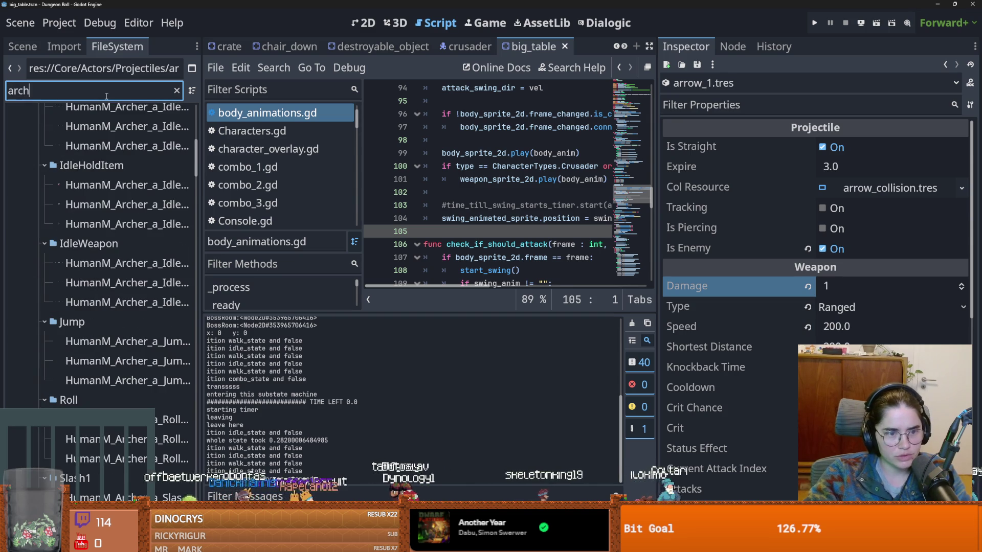
scroll(95, 274, down, 10)
scroll(97, 379, down, 12)
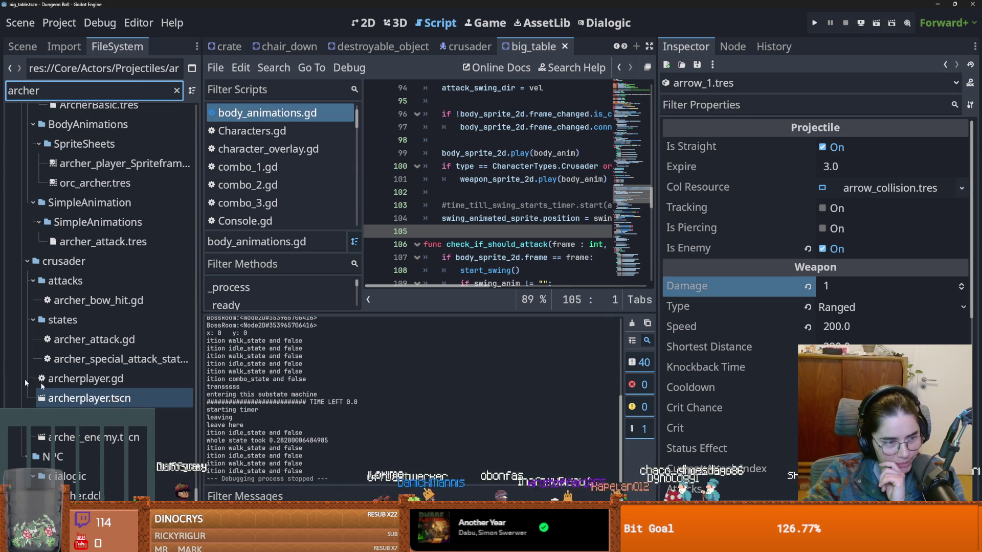
Open archerplayer.tscn in the 2D view and show its widened node tree.
double_click(107, 402)
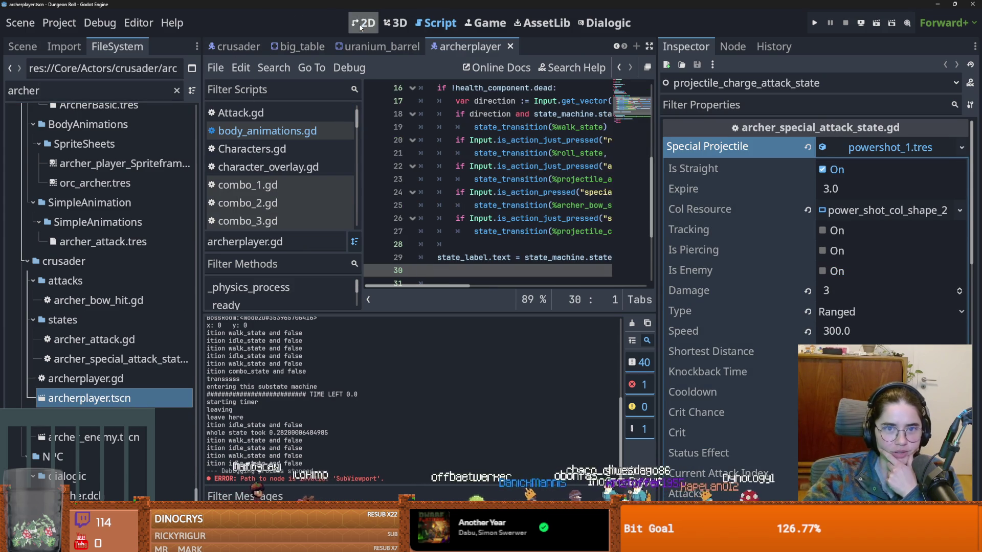
click(364, 24)
scroll(431, 269, down, 2)
scroll(405, 232, up, 3)
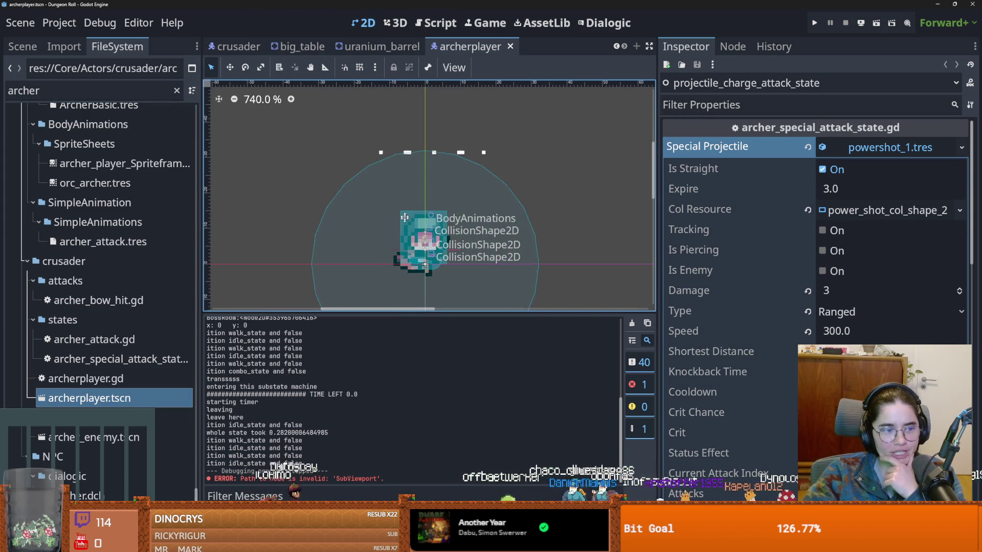
scroll(406, 231, up, 2)
scroll(404, 197, down, 2)
click(22, 47)
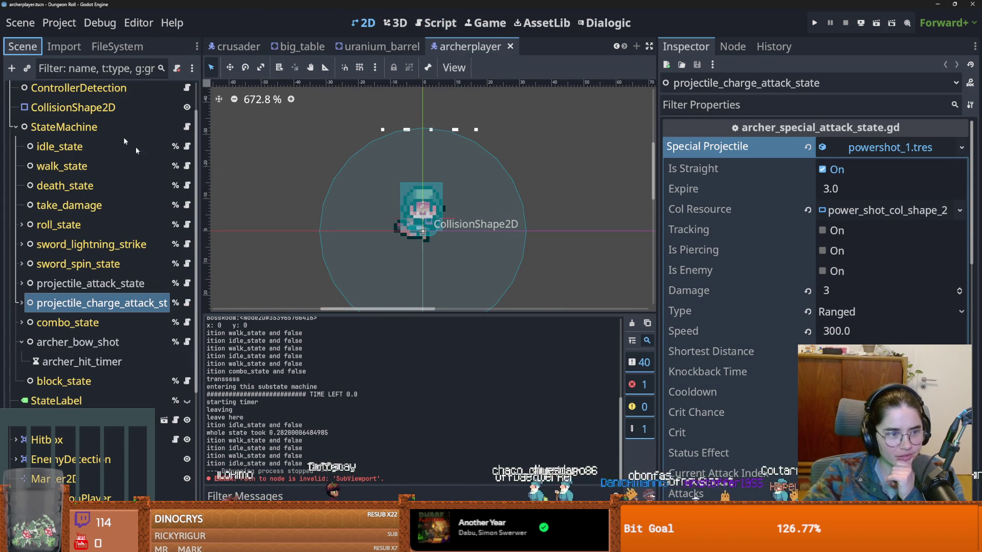
drag(204, 356, 287, 355)
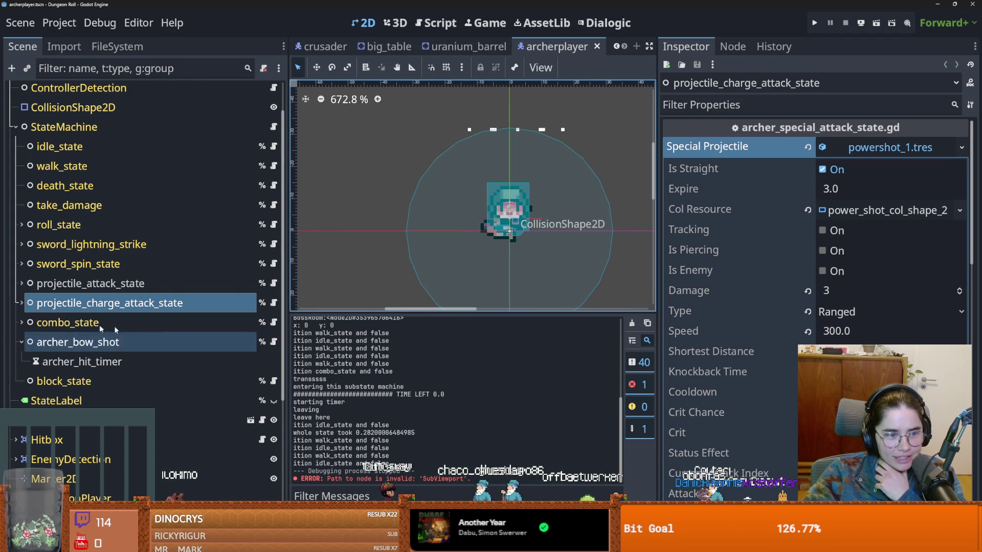
click(21, 342)
Inspect projectile_attack_state and open its archer_attack.gd script to the proj variable on line 40.
click(85, 284)
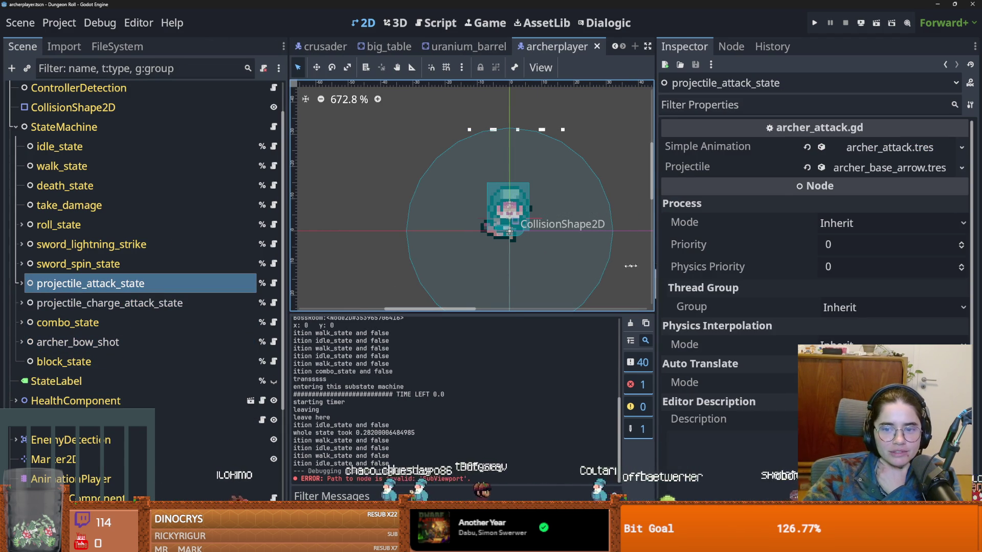
drag(649, 263, 561, 264)
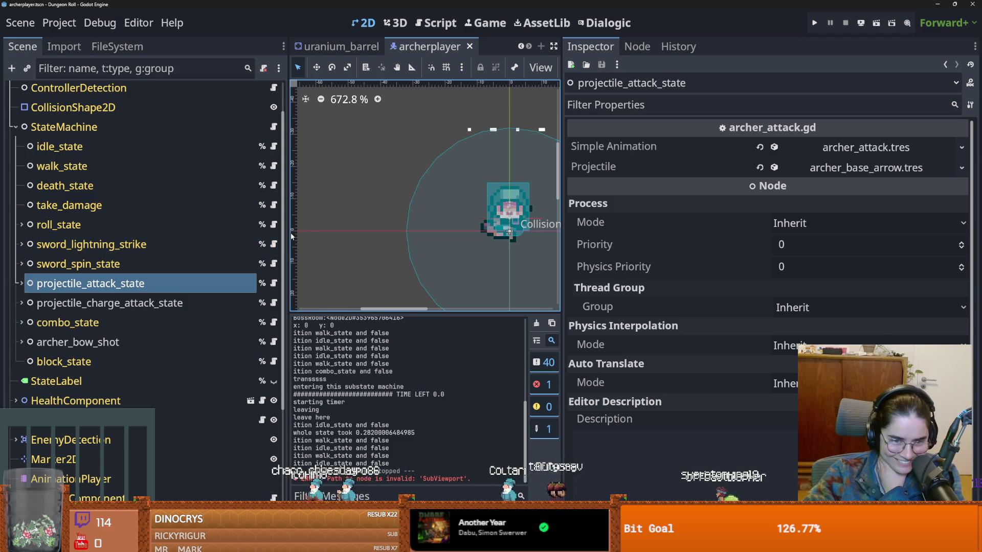
click(854, 148)
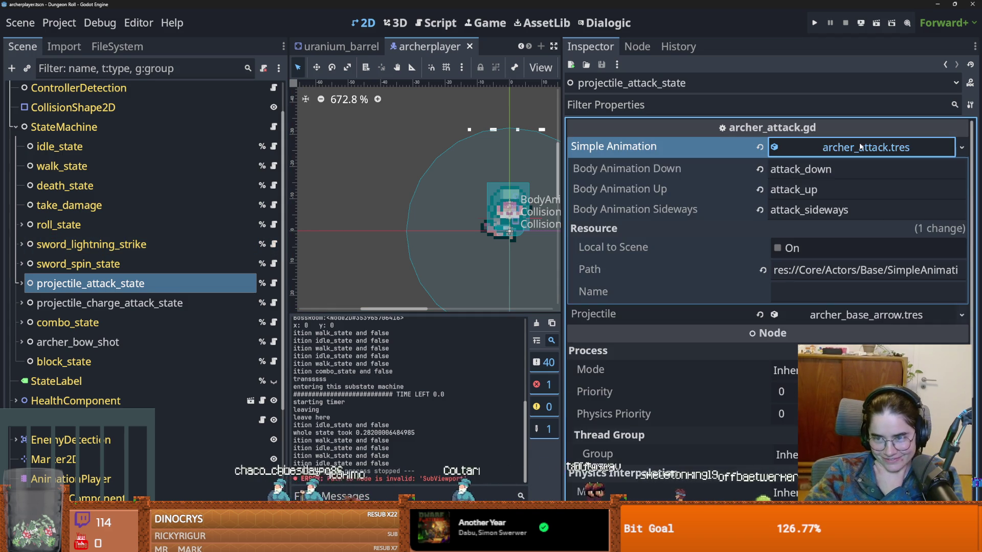
click(849, 148)
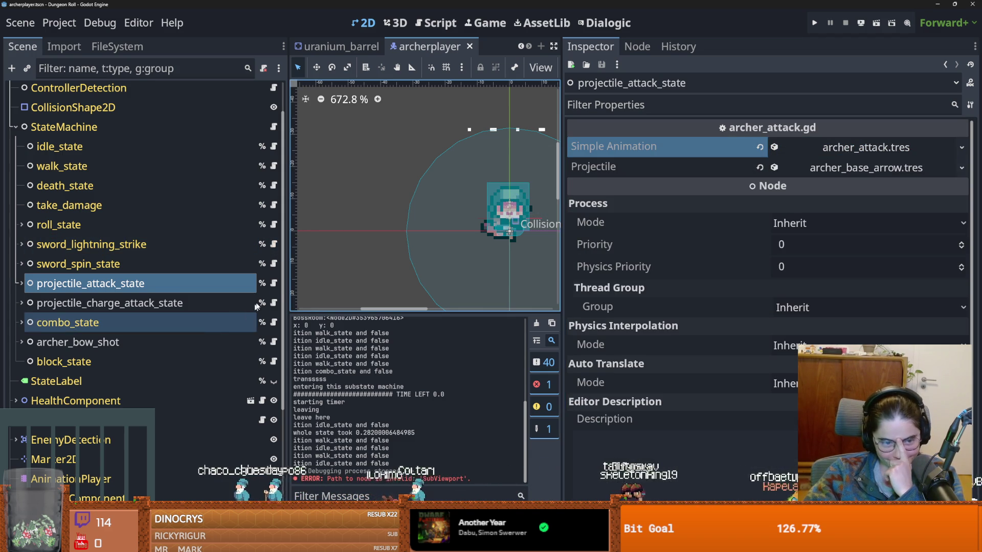
click(274, 283)
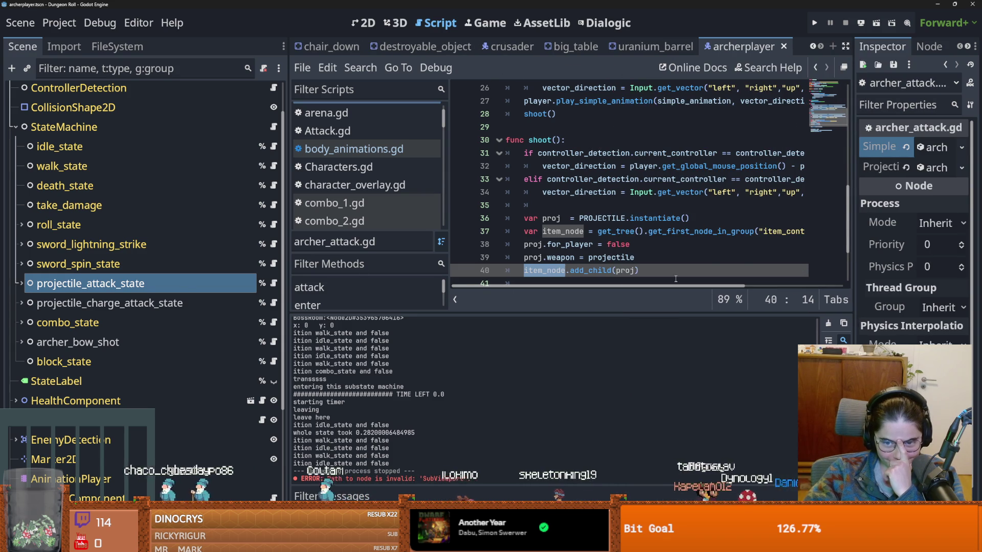
scroll(631, 238, down, 2)
double_click(624, 192)
Replace the FileSystem filter 'archer' with 'proj'.
click(117, 46)
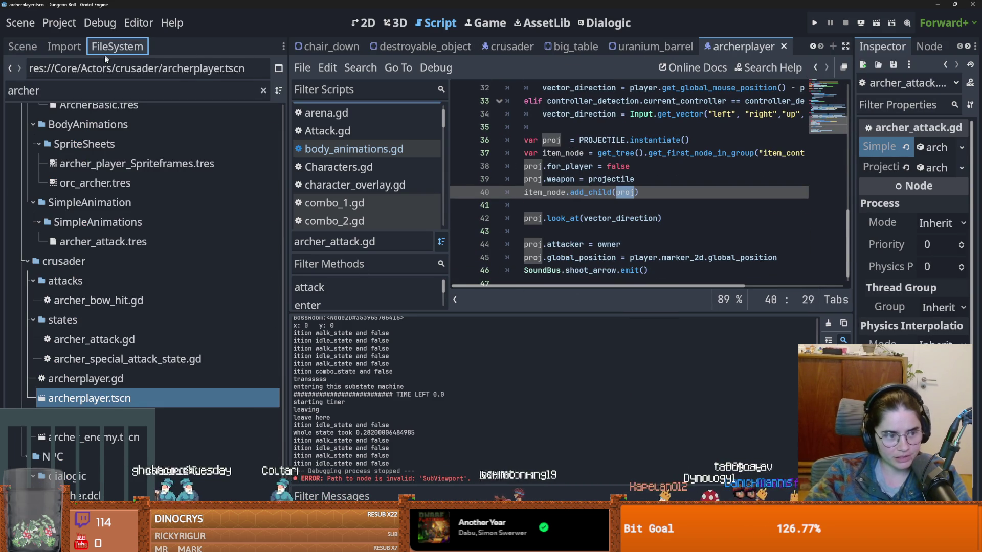
click(105, 87)
key(ctrl+a)
text(pro)
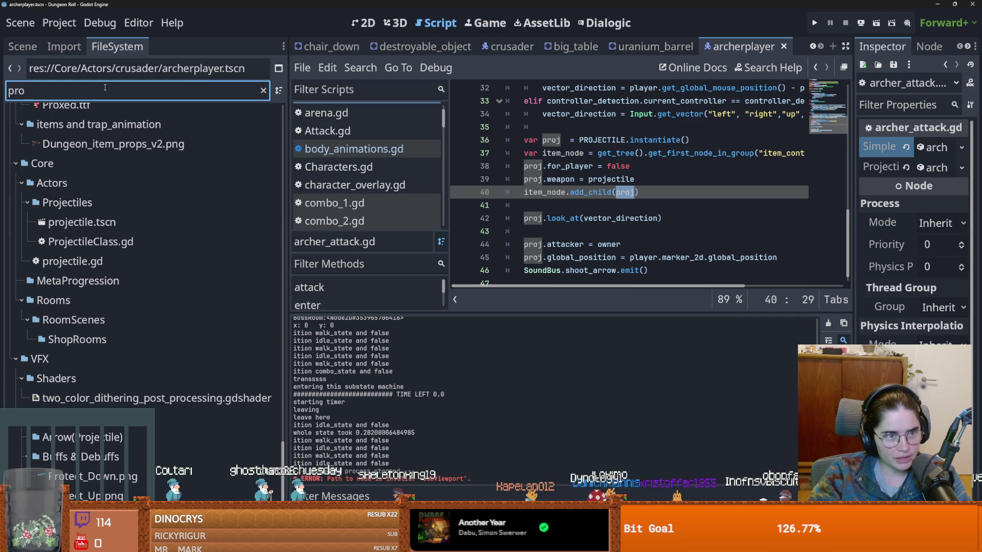
text(j)
Open projectile.tscn from the filtered matches and view its node tree.
click(101, 403)
double_click(101, 404)
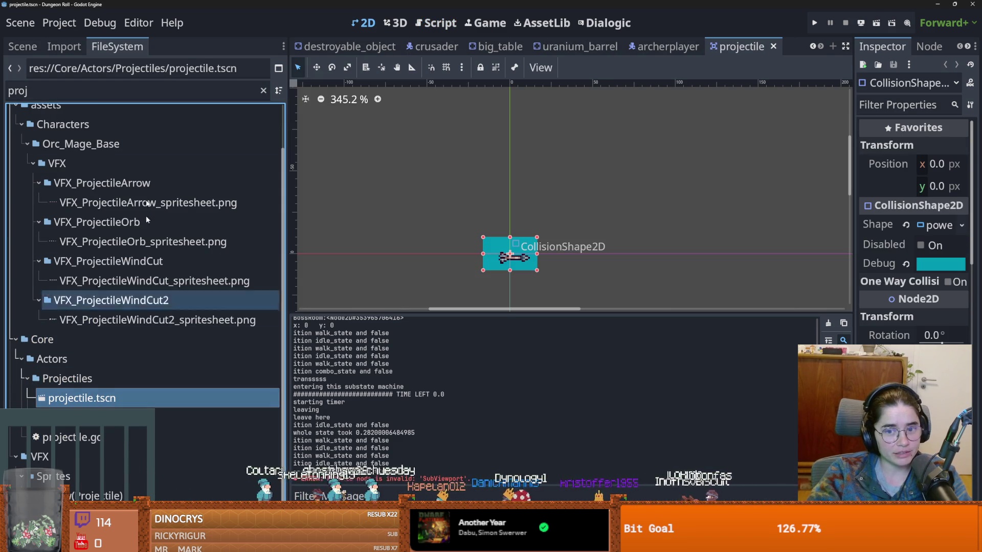
click(10, 48)
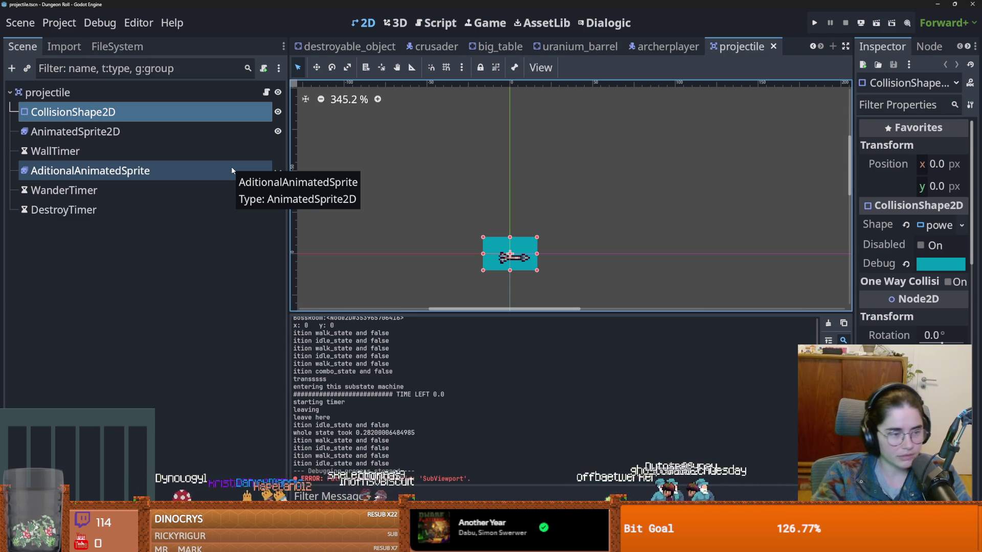
click(180, 265)
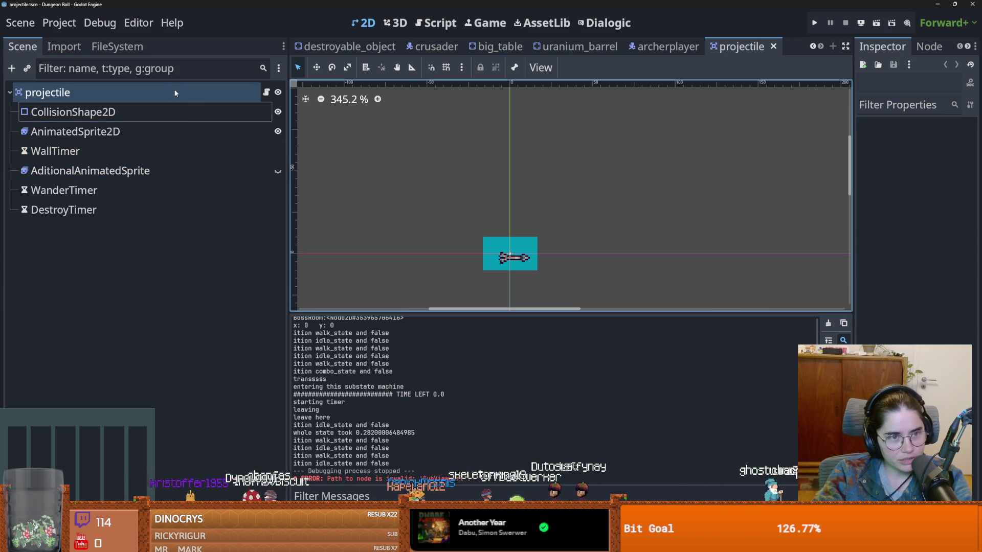
With the projectile root selected, widen the Inspector and check that Weapon is arrow_1.tres.
click(266, 92)
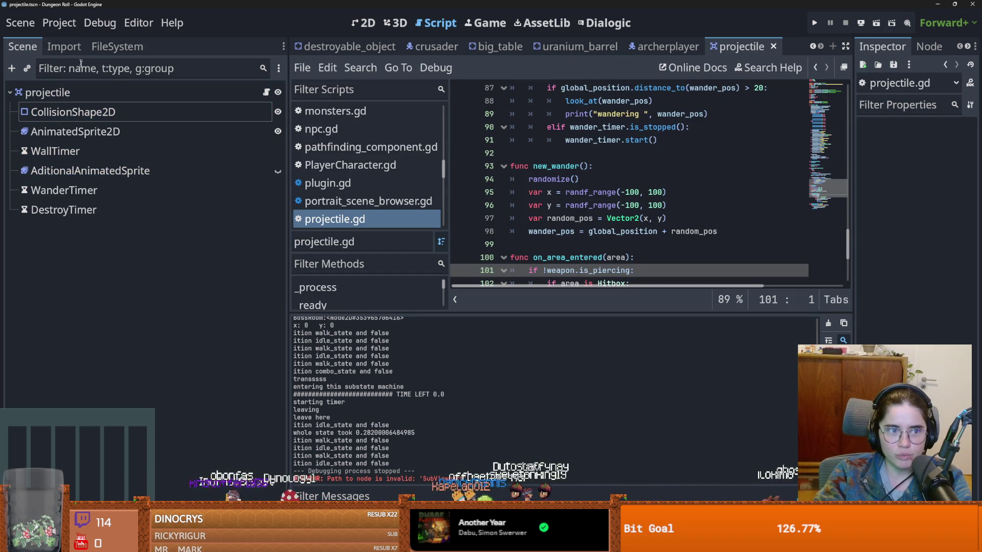
click(48, 92)
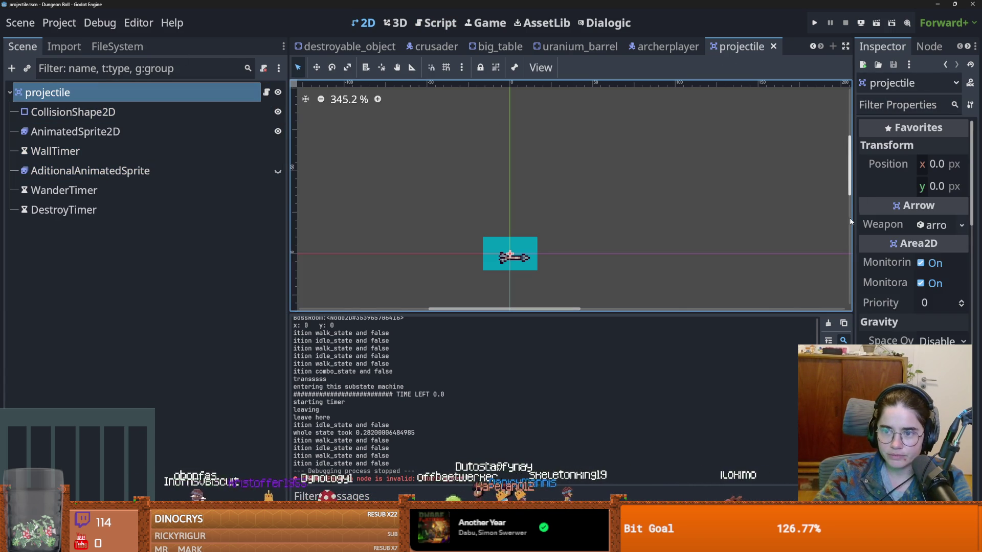
drag(852, 220, 664, 221)
click(915, 226)
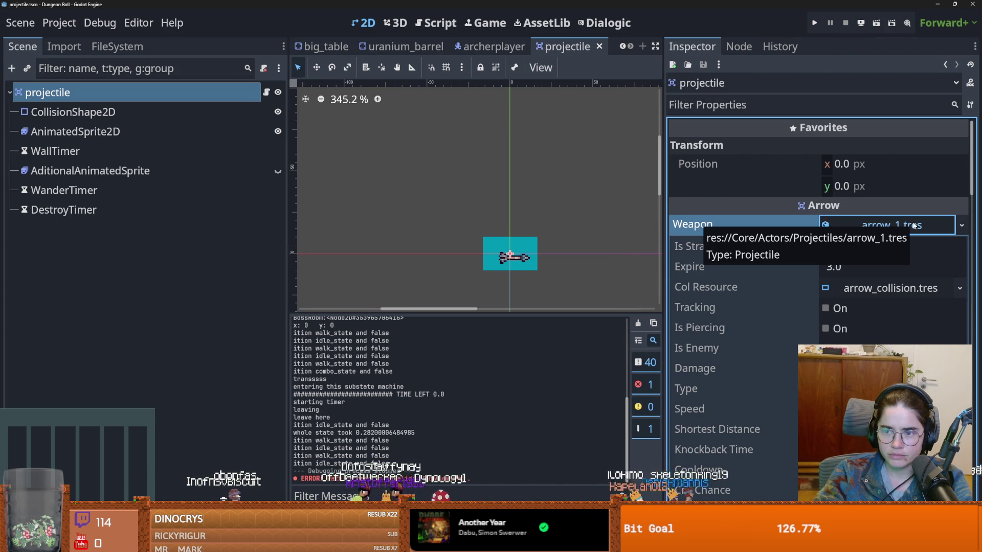
click(914, 226)
click(913, 225)
click(913, 226)
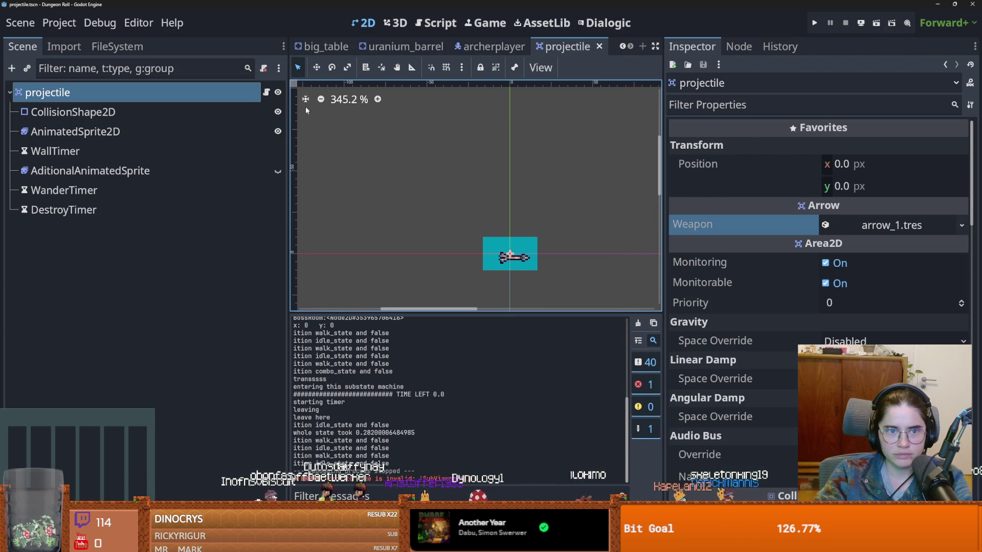
Read through the projectile.gd script, then switch to the Twitch stream in the browser.
click(266, 92)
scroll(561, 143, down, 5)
scroll(561, 143, up, 10)
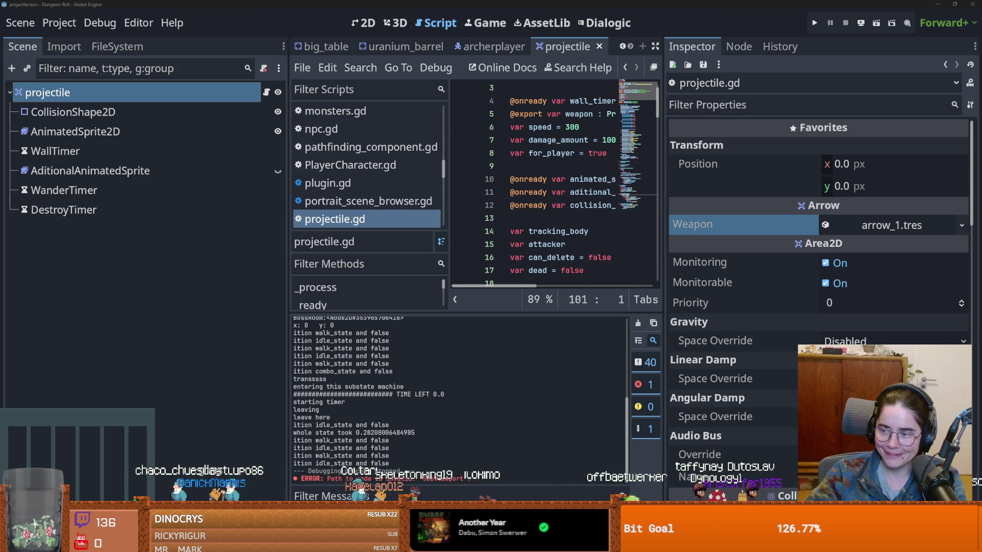
key(alt+Tab)
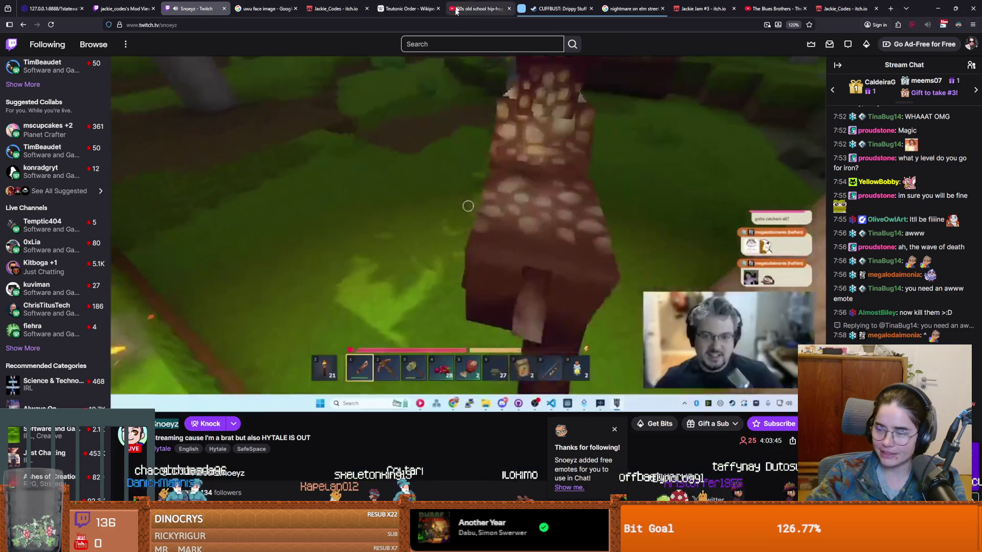